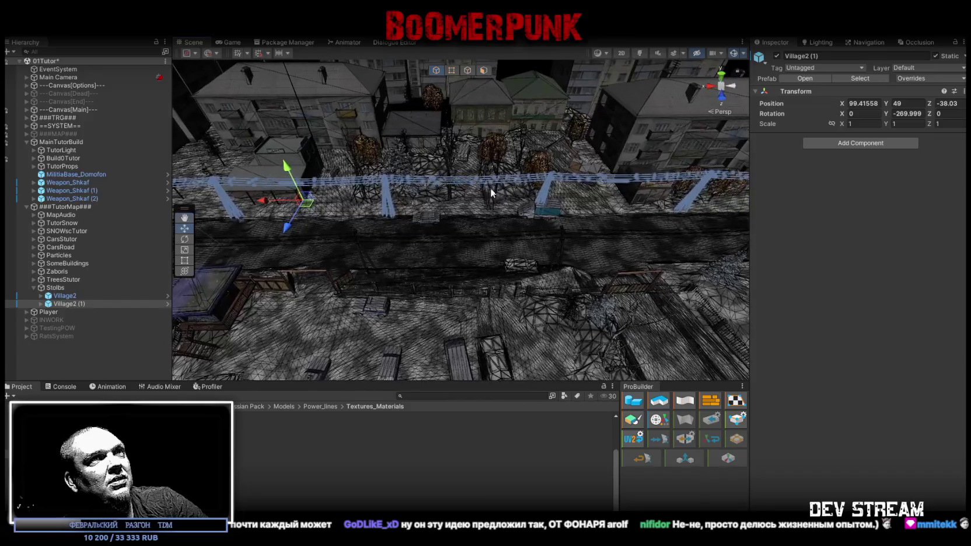
# - Slide the Village2 (1) power-line row along X to about X 89.55
pyautogui.moveTo(263, 204)
pyautogui.mouseDown()
pyautogui.moveTo(344, 203)
pyautogui.moveTo(326, 202)
pyautogui.moveTo(484, 175)
pyautogui.moveTo(183, 193)
pyautogui.moveTo(290, 221)
pyautogui.moveTo(355, 217)
pyautogui.moveTo(370, 170)
pyautogui.moveTo(316, 201)
pyautogui.moveTo(321, 191)
pyautogui.moveTo(207, 194)
pyautogui.moveTo(61, 308)
pyautogui.mouseUp()
# - Select Village2 together with Village2 (1) and change their shared Y from 49 to 49.3
pyautogui.keyDown('shift'); pyautogui.click(63, 297); pyautogui.keyUp('shift')
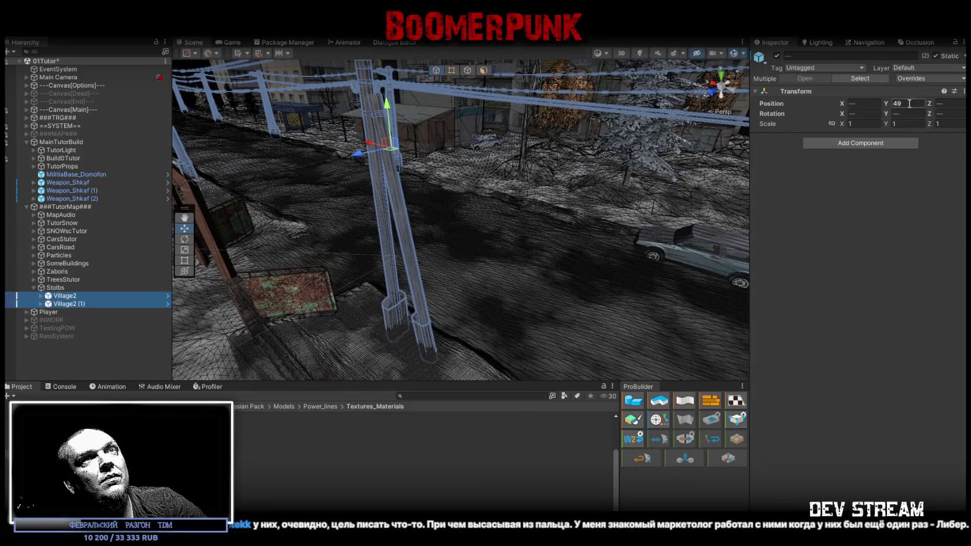
pyautogui.click(920, 103)
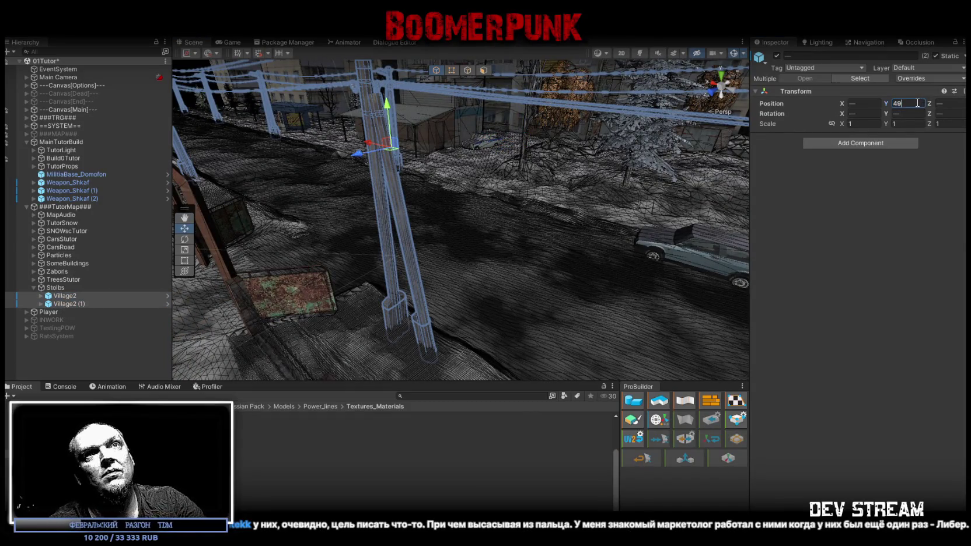
pyautogui.write('.3')
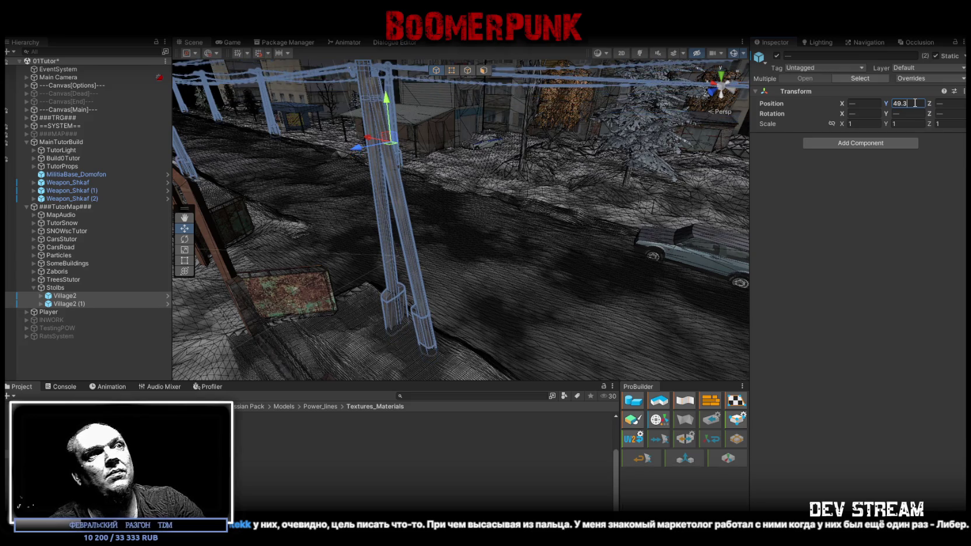
pyautogui.moveTo(478, 245)
pyautogui.mouseDown()
pyautogui.moveTo(496, 254)
pyautogui.moveTo(438, 195)
pyautogui.moveTo(414, 186)
pyautogui.moveTo(412, 202)
pyautogui.moveTo(622, 245)
pyautogui.moveTo(543, 263)
pyautogui.moveTo(444, 262)
pyautogui.moveTo(431, 254)
pyautogui.moveTo(450, 217)
pyautogui.moveTo(794, 219)
pyautogui.moveTo(667, 183)
pyautogui.moveTo(427, 343)
pyautogui.moveTo(400, 348)
pyautogui.moveTo(423, 290)
pyautogui.mouseUp()
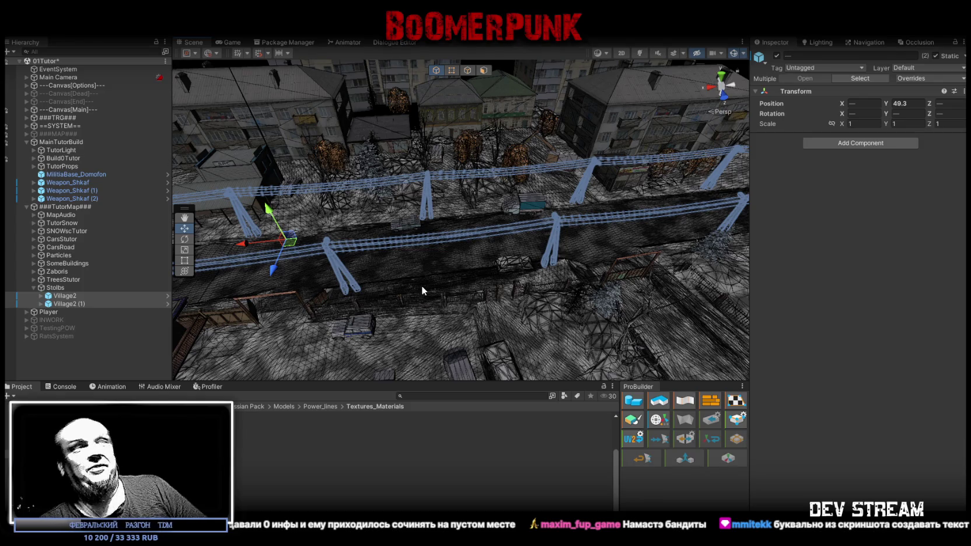
# - Select only Village2 (1) and shift it along X toward about X 83.86
pyautogui.moveTo(472, 255)
pyautogui.mouseDown()
pyautogui.moveTo(515, 221)
pyautogui.moveTo(445, 246)
pyautogui.mouseUp()
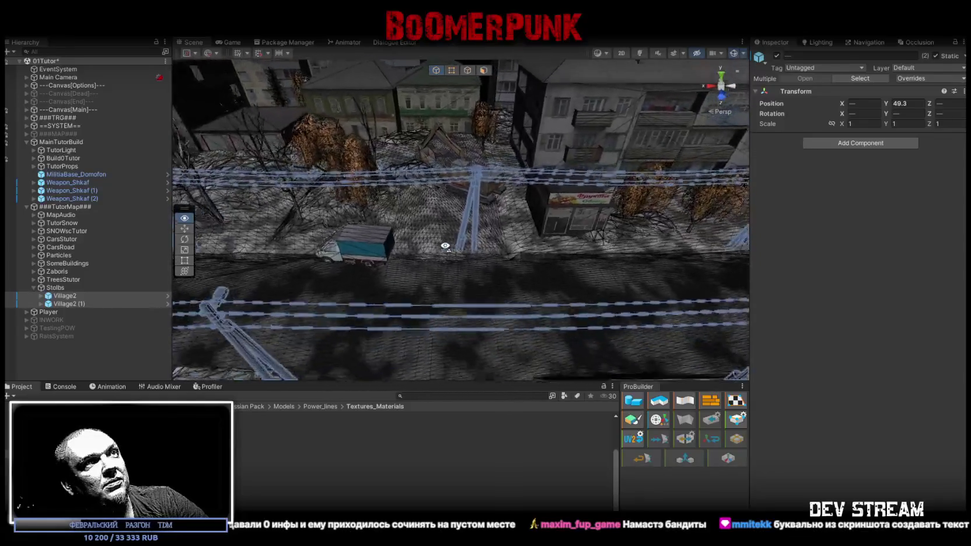
pyautogui.scroll(-10, 445, 246)
pyautogui.moveTo(446, 247); pyautogui.dragTo(482, 230)
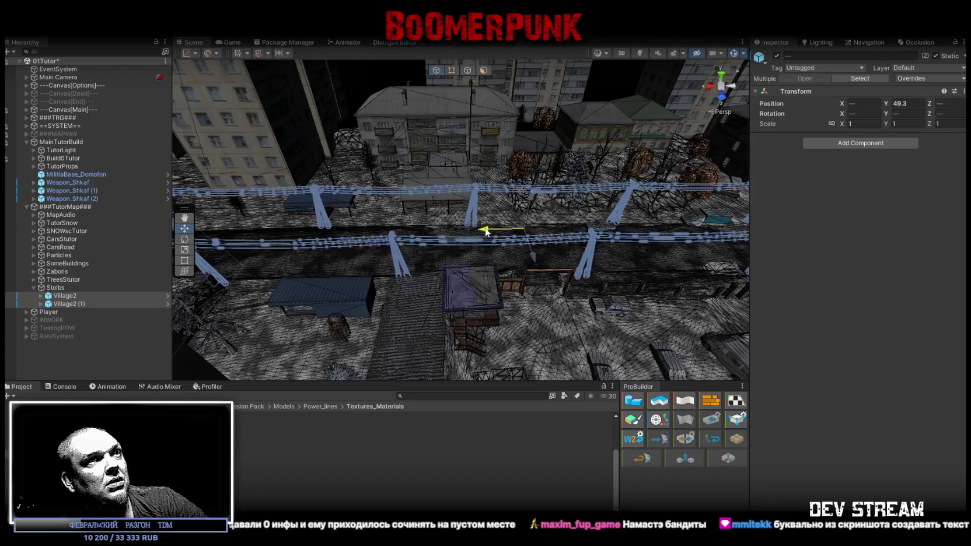
pyautogui.click(68, 304)
pyautogui.moveTo(489, 207); pyautogui.dragTo(538, 249)
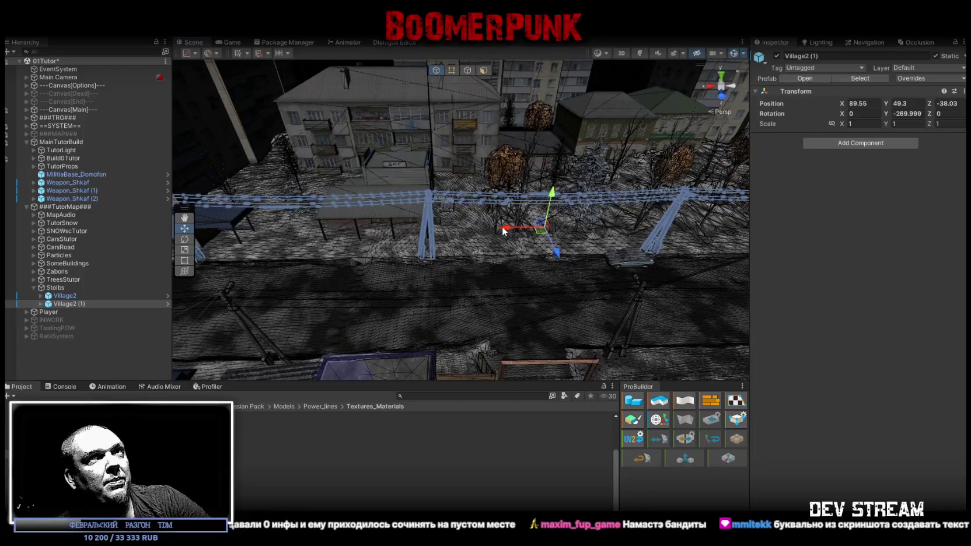
pyautogui.moveTo(506, 233)
pyautogui.mouseDown()
pyautogui.moveTo(517, 220)
pyautogui.moveTo(248, 236)
pyautogui.moveTo(195, 224)
pyautogui.moveTo(250, 225)
pyautogui.mouseUp()
# - Bring the view low along the street near the power lines and select pole Village2 (2)
pyautogui.moveTo(461, 251)
pyautogui.mouseDown()
pyautogui.moveTo(476, 245)
pyautogui.moveTo(434, 230)
pyautogui.moveTo(358, 238)
pyautogui.moveTo(341, 275)
pyautogui.moveTo(208, 264)
pyautogui.moveTo(378, 129)
pyautogui.moveTo(392, 204)
pyautogui.moveTo(640, 264)
pyautogui.moveTo(731, 265)
pyautogui.mouseUp()
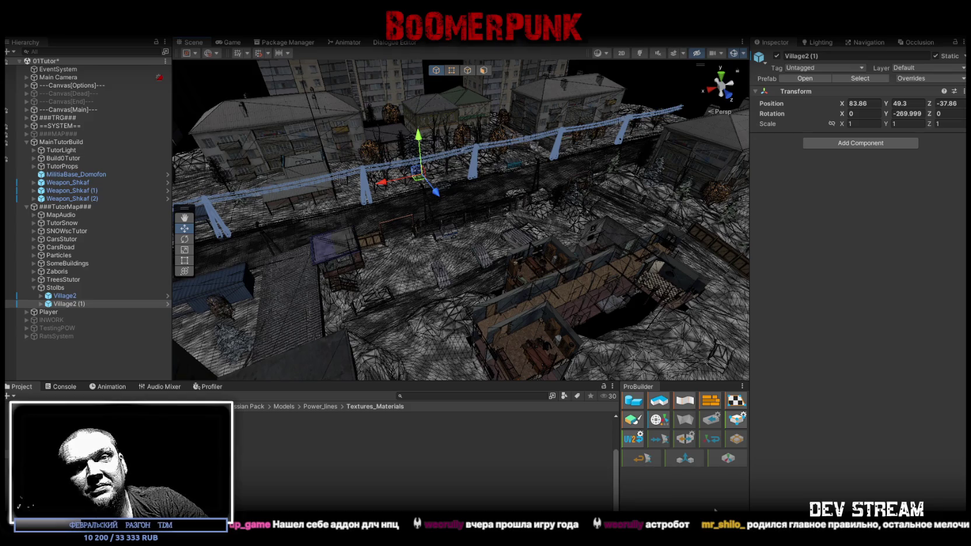
pyautogui.moveTo(575, 337); pyautogui.dragTo(502, 315)
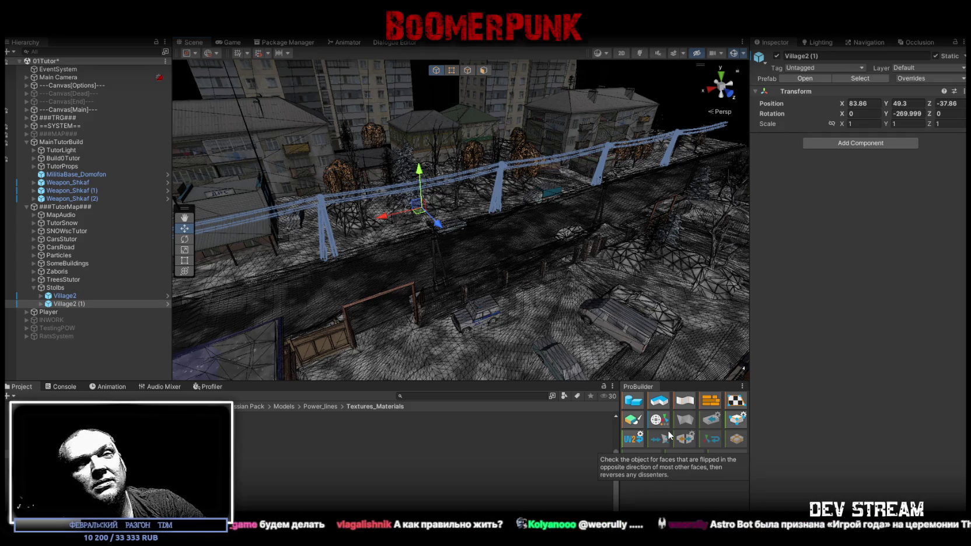
pyautogui.moveTo(523, 347); pyautogui.dragTo(457, 264)
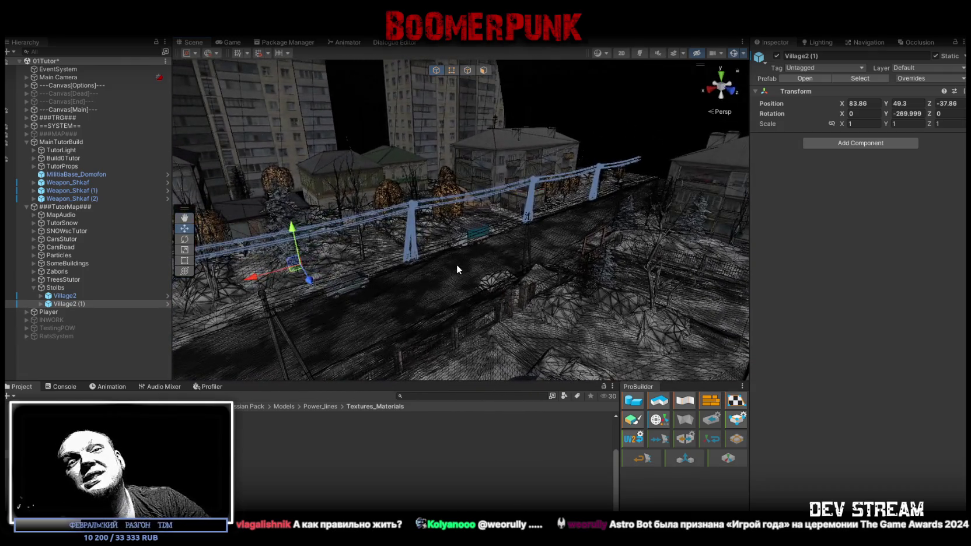
pyautogui.moveTo(431, 298)
pyautogui.mouseDown()
pyautogui.moveTo(372, 284)
pyautogui.moveTo(337, 293)
pyautogui.moveTo(331, 355)
pyautogui.mouseUp()
pyautogui.click(414, 212)
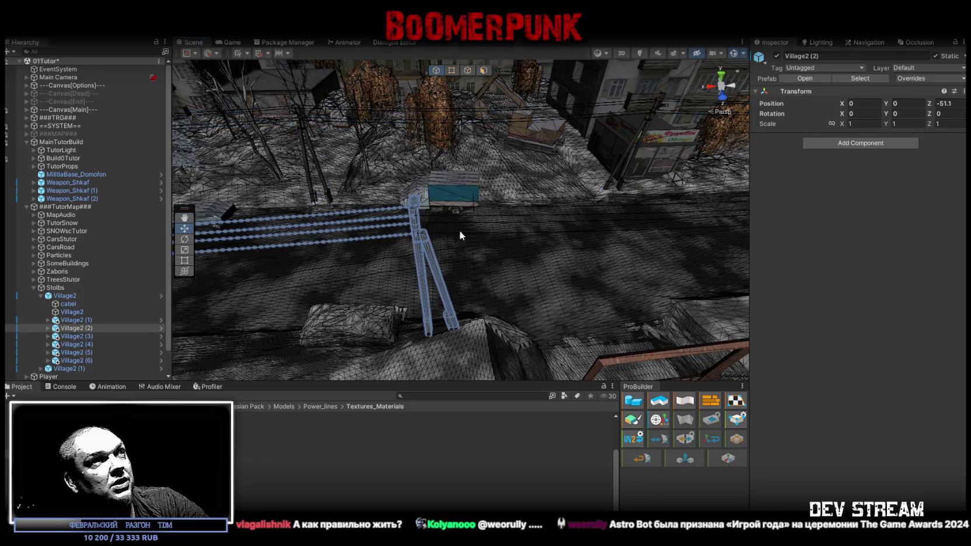
# - Select and frame the Village2 row, view it up close, then pick the kristall building
pyautogui.click(41, 296)
pyautogui.click(122, 297)
pyautogui.press('f')
pyautogui.moveTo(247, 256)
pyautogui.mouseDown()
pyautogui.moveTo(390, 279)
pyautogui.moveTo(628, 254)
pyautogui.moveTo(422, 278)
pyautogui.moveTo(340, 223)
pyautogui.moveTo(266, 240)
pyautogui.moveTo(251, 257)
pyautogui.moveTo(244, 242)
pyautogui.moveTo(279, 243)
pyautogui.moveTo(252, 220)
pyautogui.mouseUp()
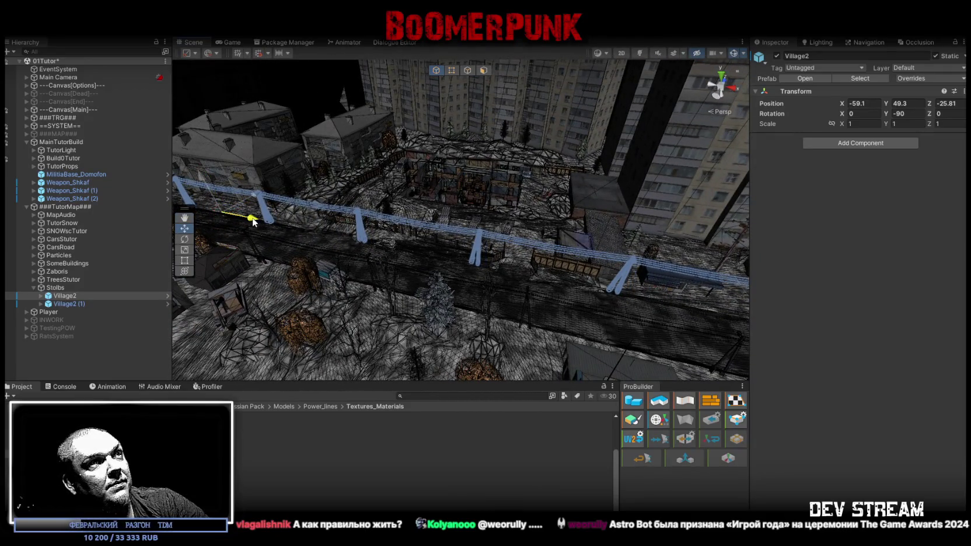
pyautogui.moveTo(285, 230)
pyautogui.mouseDown()
pyautogui.moveTo(313, 222)
pyautogui.moveTo(317, 234)
pyautogui.moveTo(340, 235)
pyautogui.moveTo(525, 206)
pyautogui.moveTo(412, 202)
pyautogui.moveTo(476, 269)
pyautogui.mouseUp()
pyautogui.click(420, 222)
# - Nudge the kristall building together with its rock slightly up-left
pyautogui.keyDown('shift'); pyautogui.click(500, 134); pyautogui.keyUp('shift')
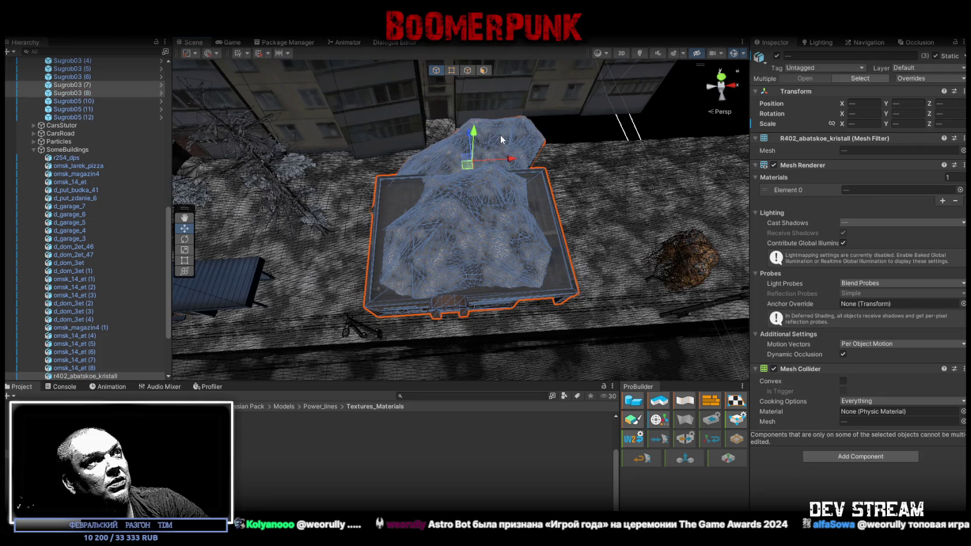
pyautogui.moveTo(468, 164)
pyautogui.mouseDown()
pyautogui.moveTo(498, 149)
pyautogui.moveTo(468, 155)
pyautogui.mouseUp()
pyautogui.scroll(5, 417, 196)
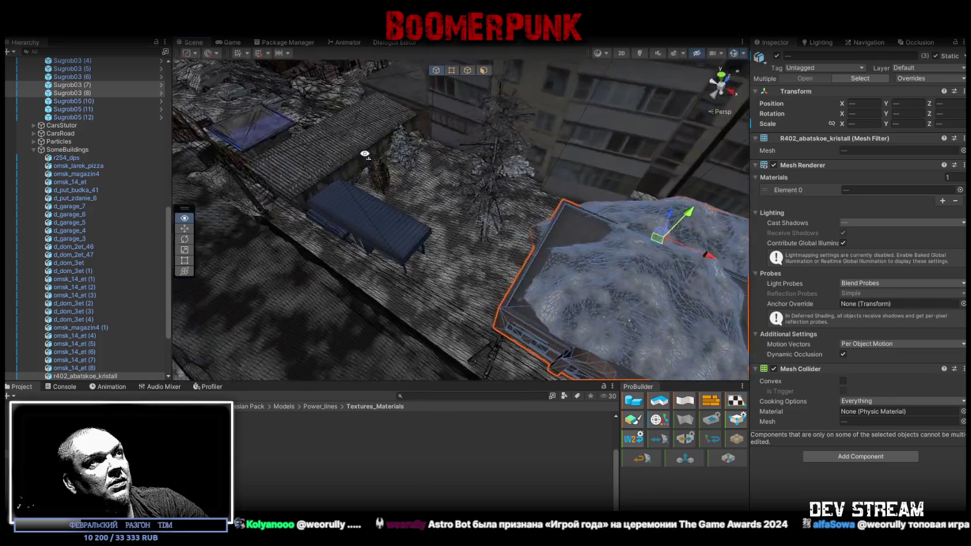
# - Frame and nudge the omsk_magazin4 (1) shed, then select the omsk_magazin4 shed
pyautogui.click(417, 196)
pyautogui.press('f')
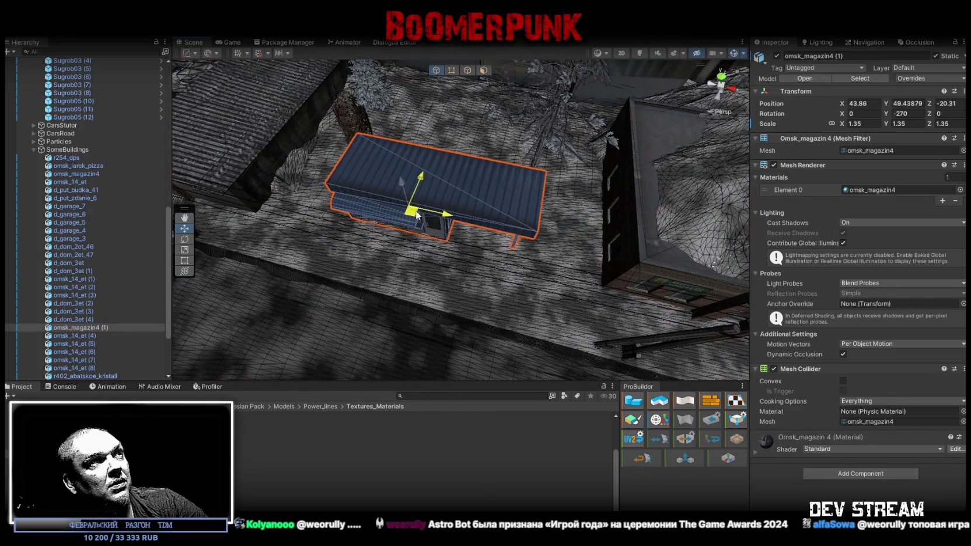
pyautogui.moveTo(420, 219); pyautogui.dragTo(415, 217)
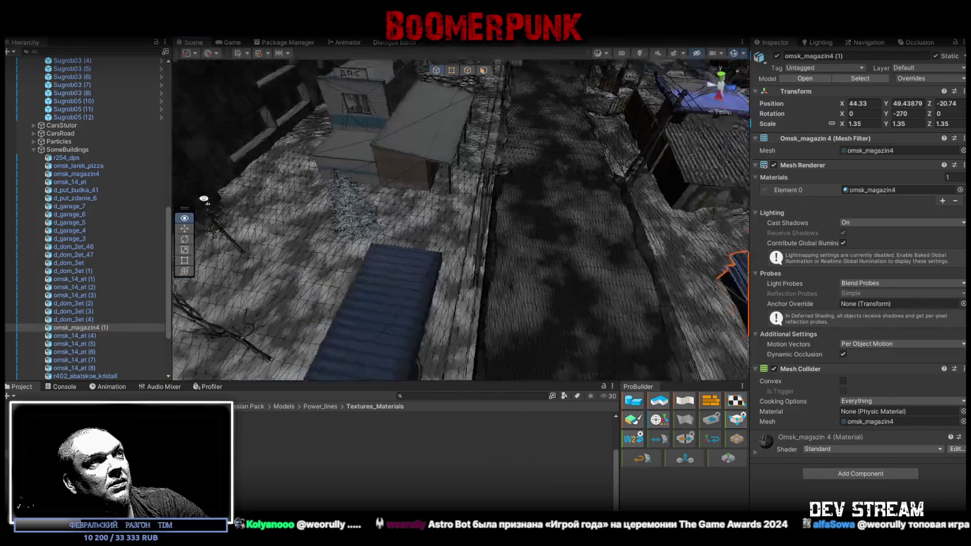
pyautogui.click(449, 263)
pyautogui.moveTo(449, 263)
pyautogui.mouseDown()
pyautogui.moveTo(528, 260)
pyautogui.moveTo(474, 247)
pyautogui.moveTo(478, 256)
pyautogui.moveTo(254, 151)
pyautogui.moveTo(503, 198)
pyautogui.mouseUp()
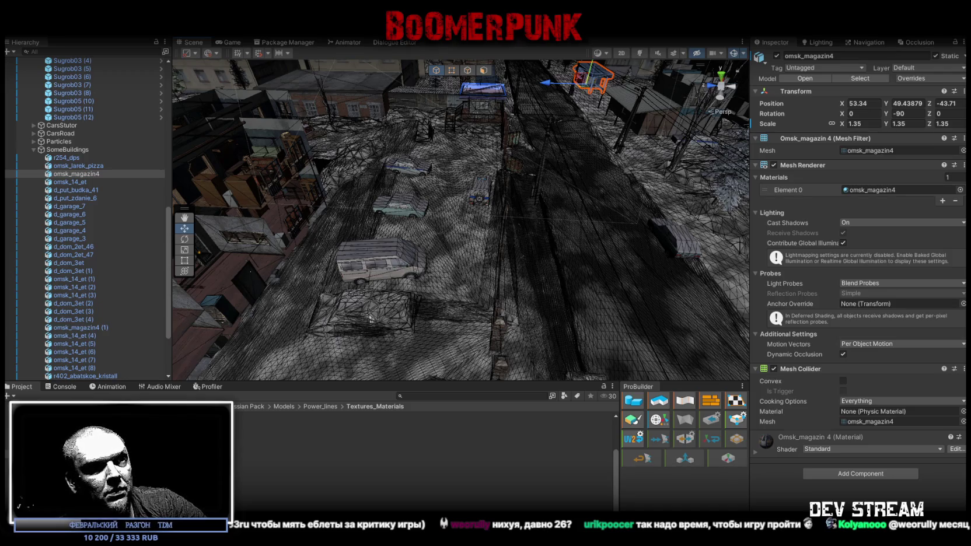
pyautogui.hotkey('alt', 'Tab')
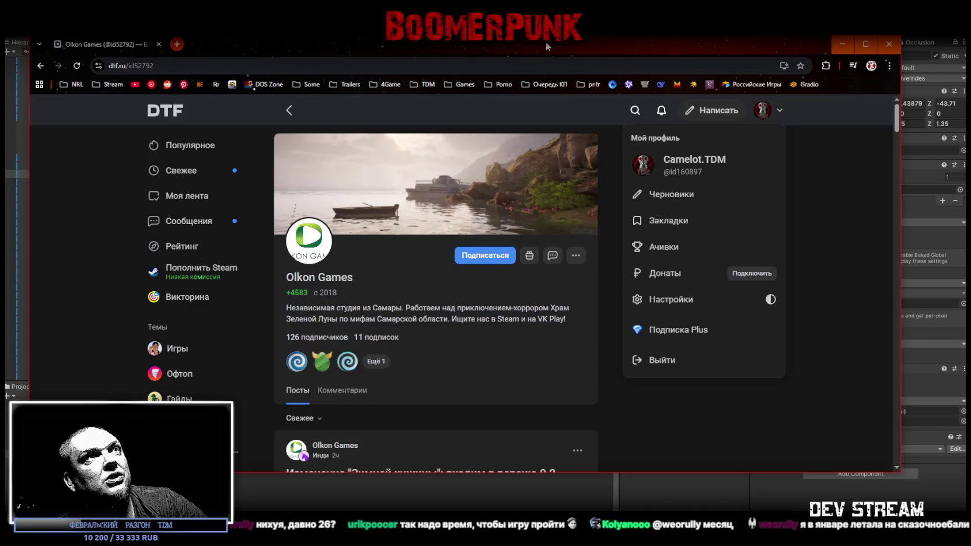
# - Maximise the browser and open your own DTF profile, comparing it with the Olkon Games page
pyautogui.doubleClick(546, 42)
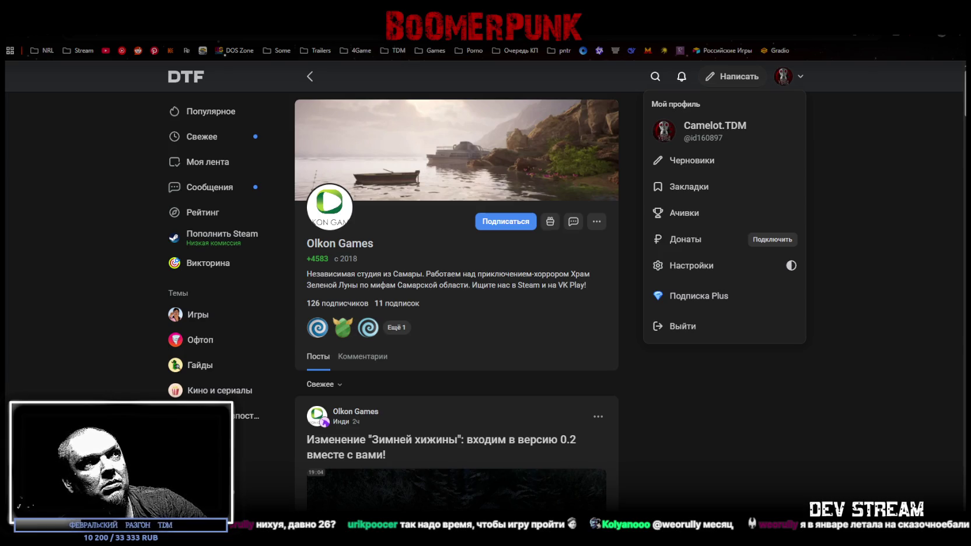
pyautogui.click(715, 126)
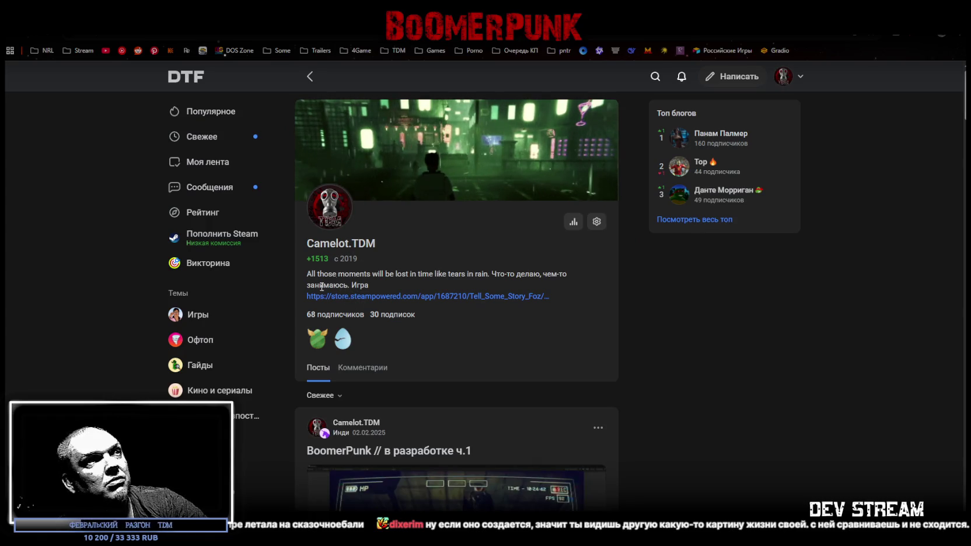
pyautogui.hotkey('alt', 'Left')
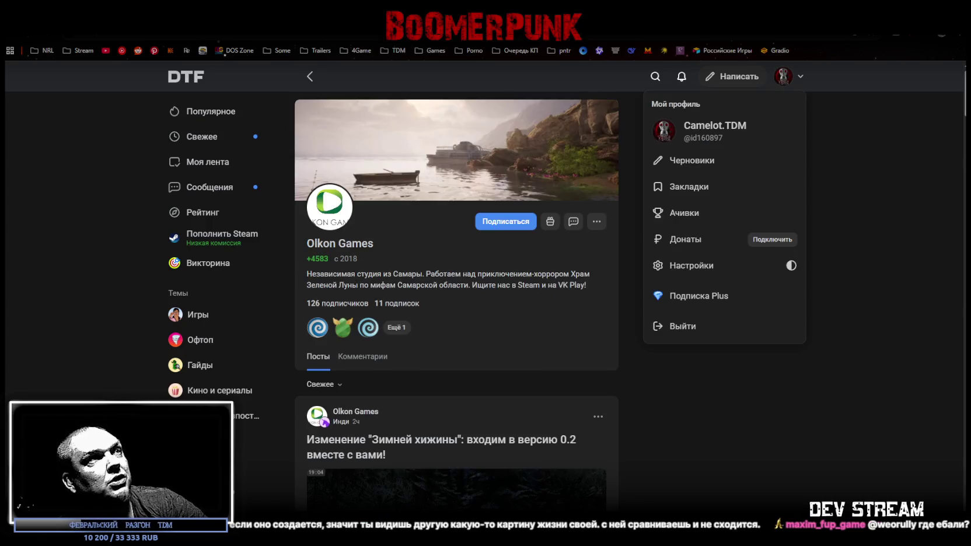
pyautogui.hotkey('alt', 'Right')
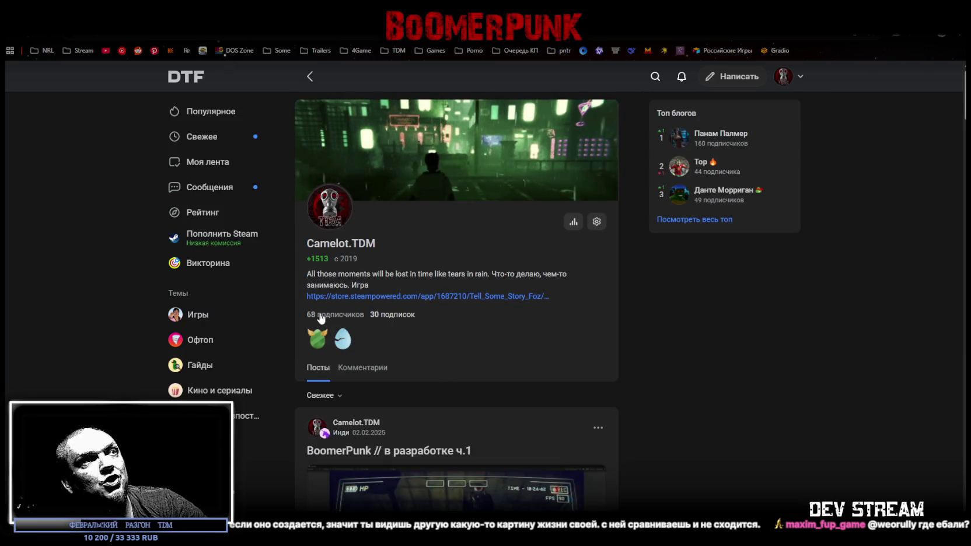
pyautogui.hotkey('alt', 'Left')
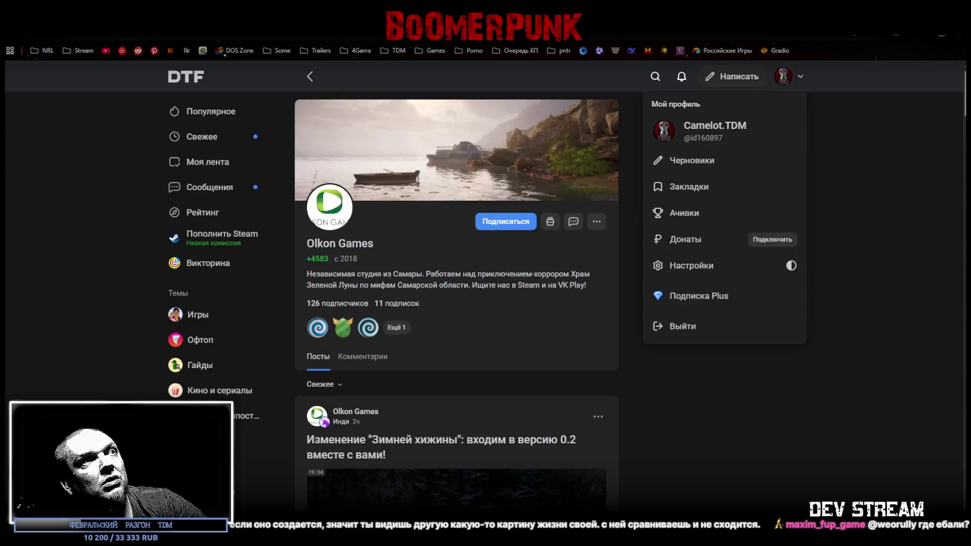
pyautogui.hotkey('alt', 'Right')
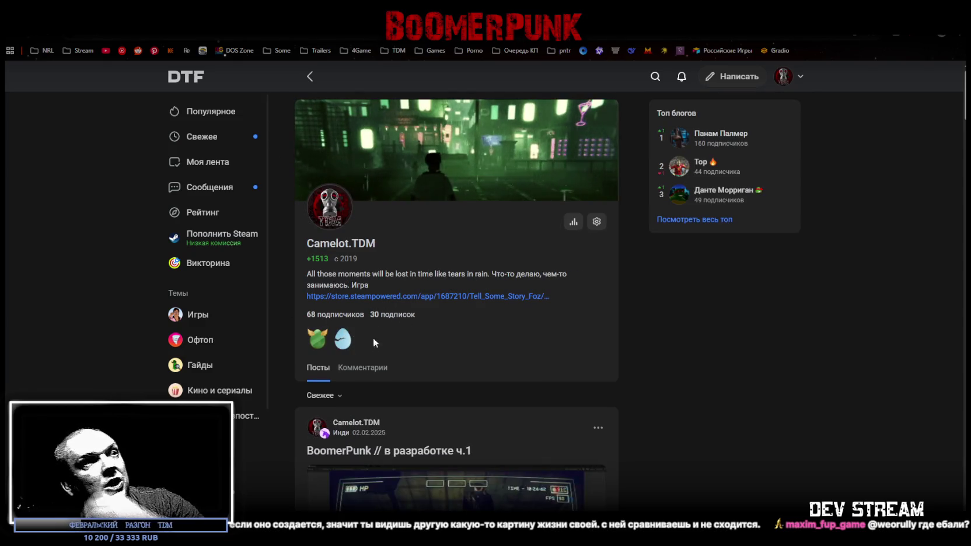
pyautogui.scroll(-4, 388, 353)
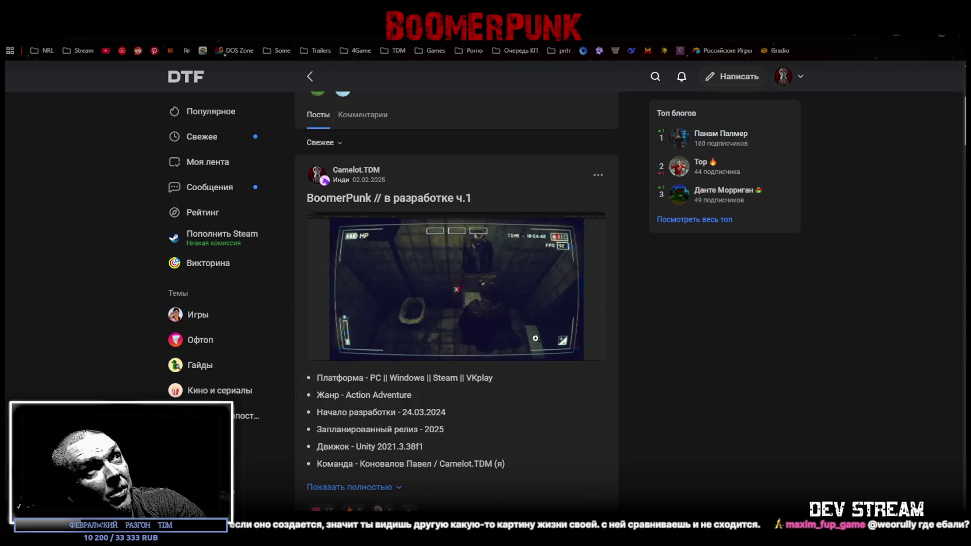
# - Scroll the profile back to the top and un-maximise the browser to reveal Unity
pyautogui.scroll(-2, 514, 372)
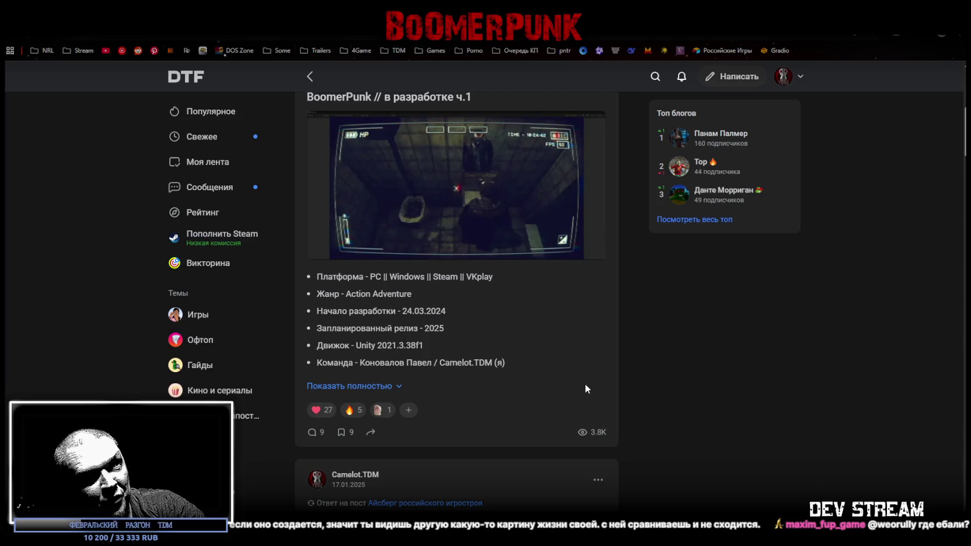
pyautogui.scroll(-1, 586, 388)
pyautogui.scroll(3, 588, 384)
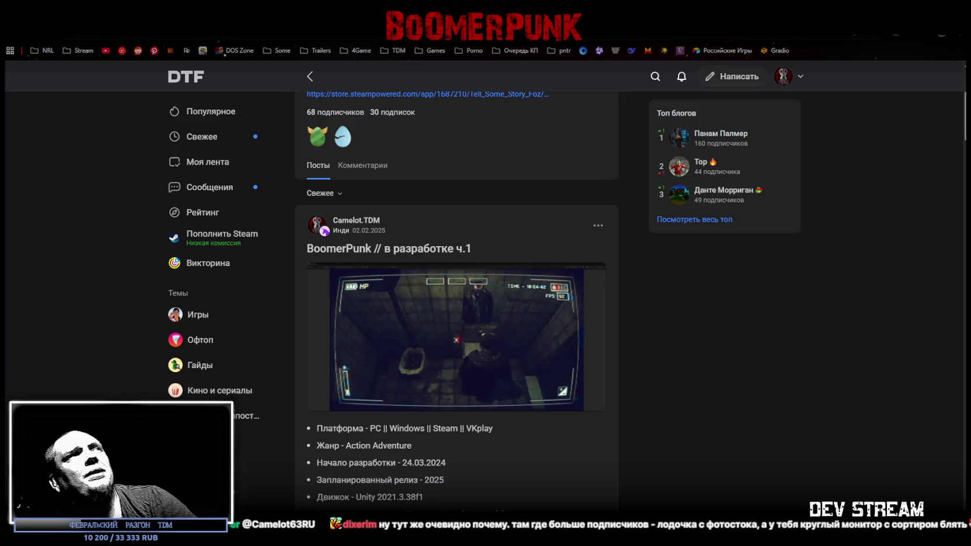
pyautogui.scroll(3, 454, 364)
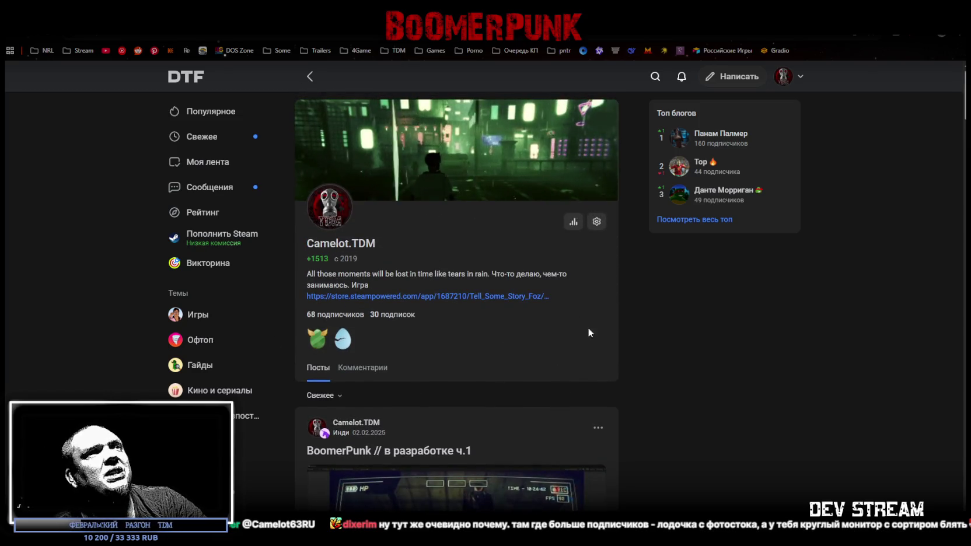
pyautogui.moveTo(373, 8); pyautogui.dragTo(334, 302)
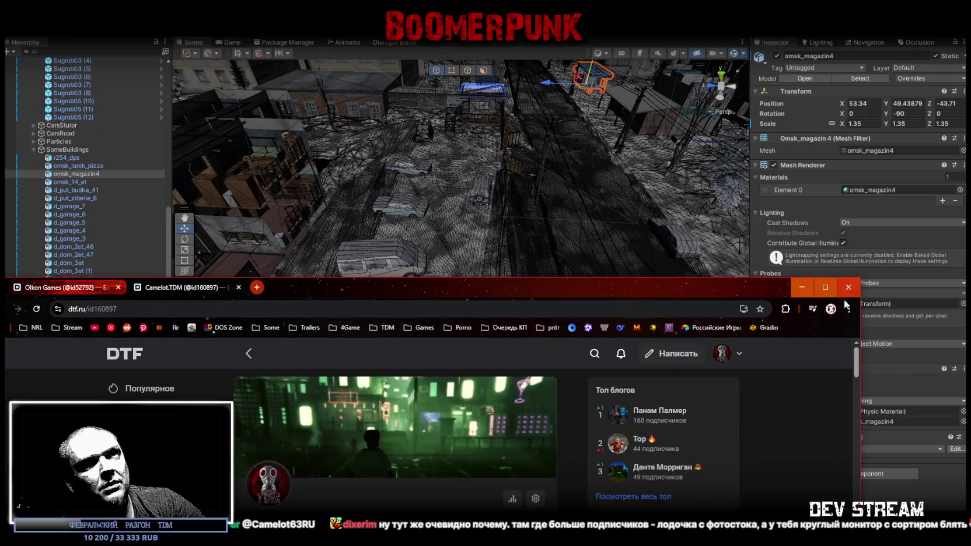
# - Bring Unity forward, fly down to street level and select the power pole Village2 (4)
pyautogui.click(849, 287)
pyautogui.moveTo(356, 244)
pyautogui.mouseDown()
pyautogui.moveTo(391, 198)
pyautogui.moveTo(385, 189)
pyautogui.mouseUp()
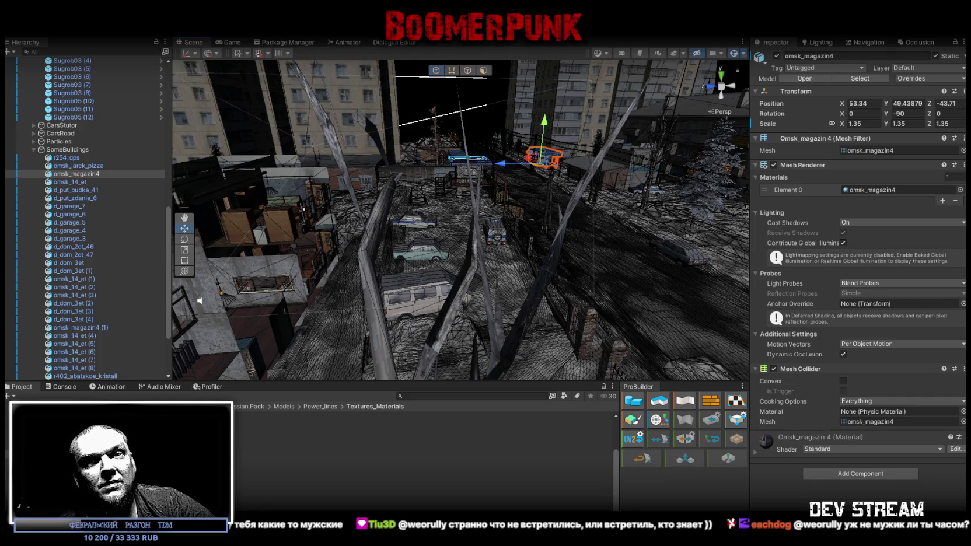
pyautogui.moveTo(534, 286)
pyautogui.mouseDown()
pyautogui.moveTo(457, 222)
pyautogui.moveTo(417, 279)
pyautogui.moveTo(449, 330)
pyautogui.moveTo(492, 293)
pyautogui.moveTo(553, 302)
pyautogui.moveTo(546, 310)
pyautogui.moveTo(559, 296)
pyautogui.mouseUp()
pyautogui.click(457, 286)
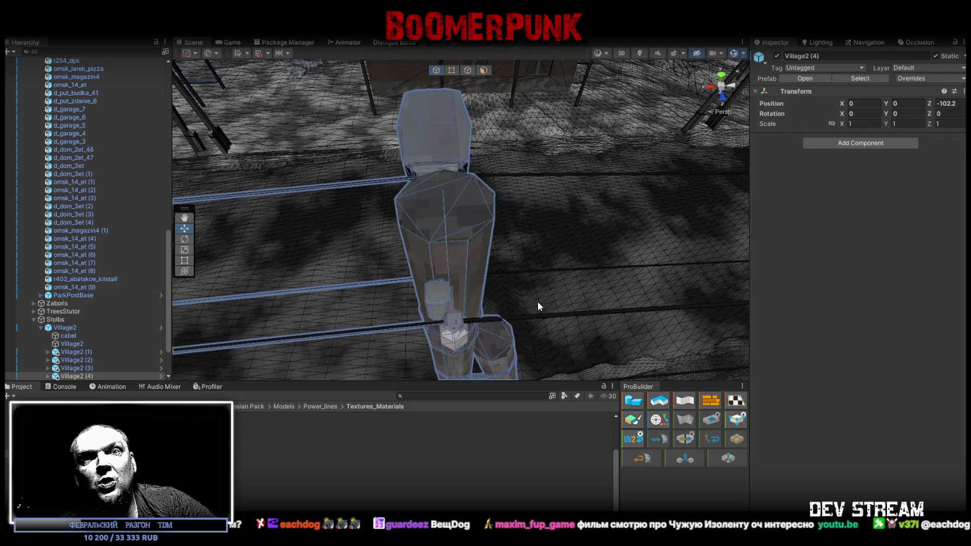
# - Pull the camera back to a street view of the fruit kiosk under the wires
pyautogui.moveTo(545, 115)
pyautogui.mouseDown()
pyautogui.moveTo(573, 128)
pyautogui.moveTo(569, 150)
pyautogui.moveTo(460, 277)
pyautogui.moveTo(559, 245)
pyautogui.moveTo(543, 234)
pyautogui.moveTo(568, 229)
pyautogui.moveTo(540, 222)
pyautogui.moveTo(487, 270)
pyautogui.moveTo(506, 268)
pyautogui.mouseUp()
# - Select the omsk_larek_pizza kiosk, view it closely from above, and collapse the MainTutorBuild group
pyautogui.click(509, 259)
pyautogui.scroll(2, 560, 251)
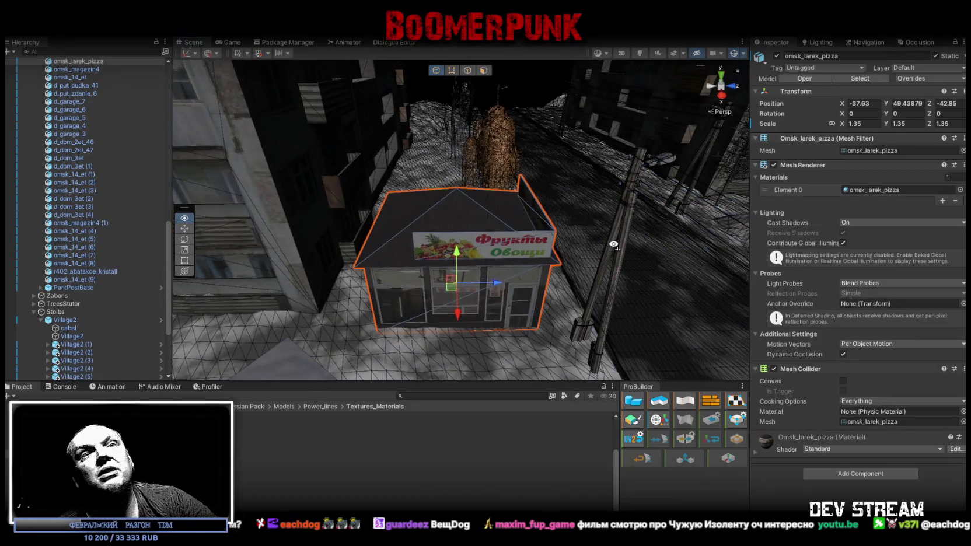
pyautogui.moveTo(614, 244); pyautogui.dragTo(601, 246)
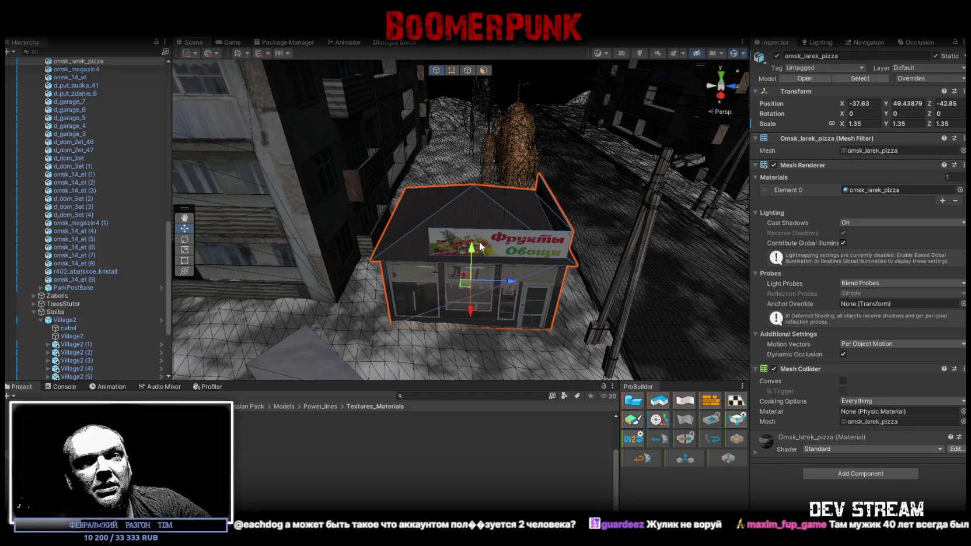
pyautogui.moveTo(502, 243); pyautogui.dragTo(333, 287)
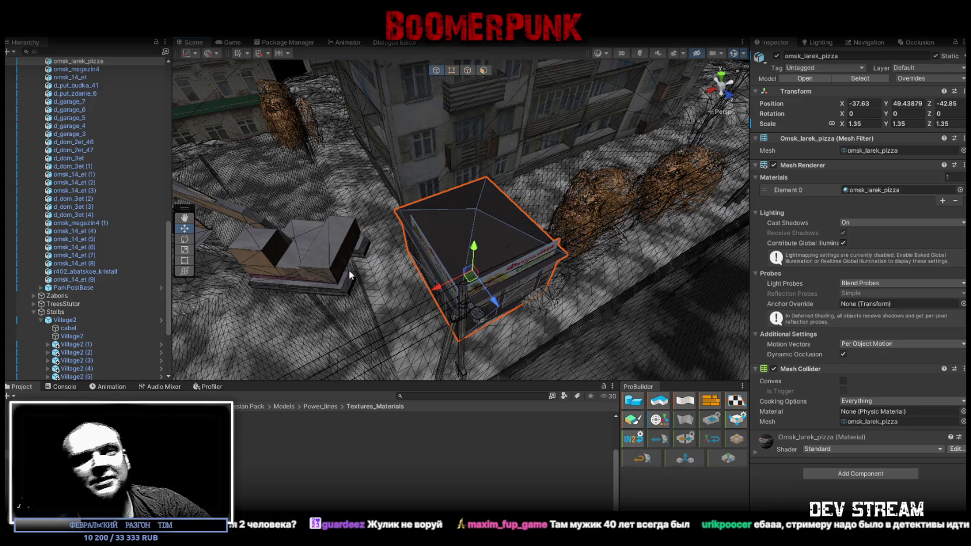
pyautogui.scroll(15, 73, 245)
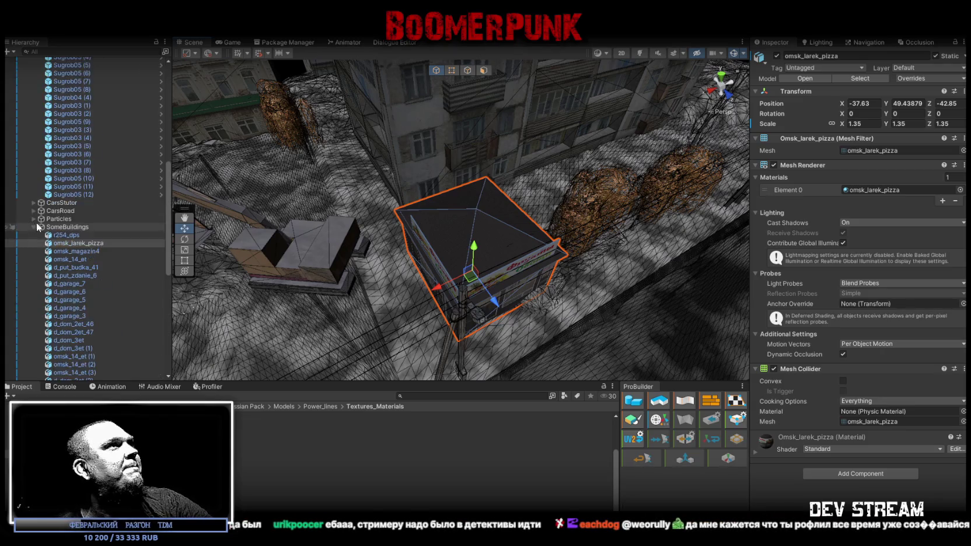
pyautogui.click(26, 142)
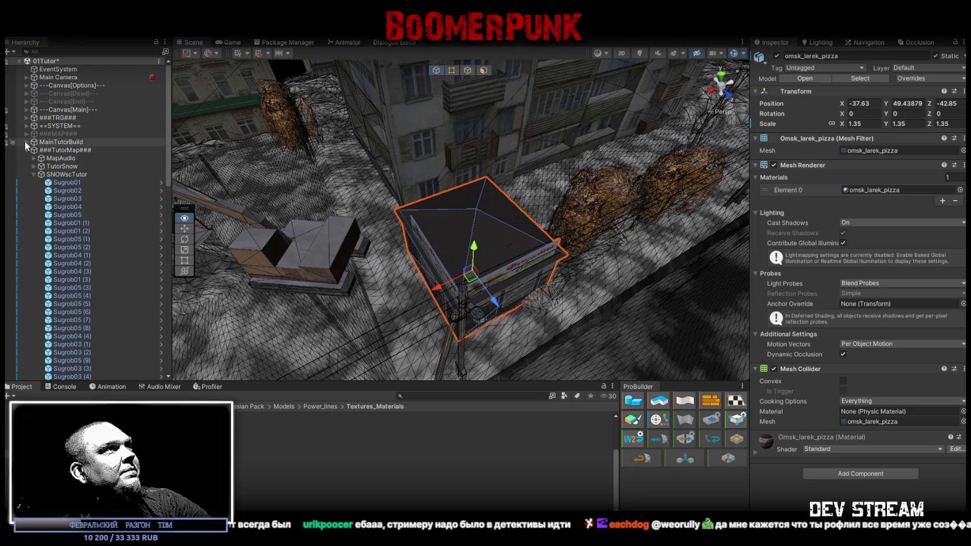
# - Collapse ###TutorMap### in the Hierarchy, pull the view back and maximize the running Game view
pyautogui.click(26, 150)
pyautogui.moveTo(350, 175); pyautogui.dragTo(449, 164)
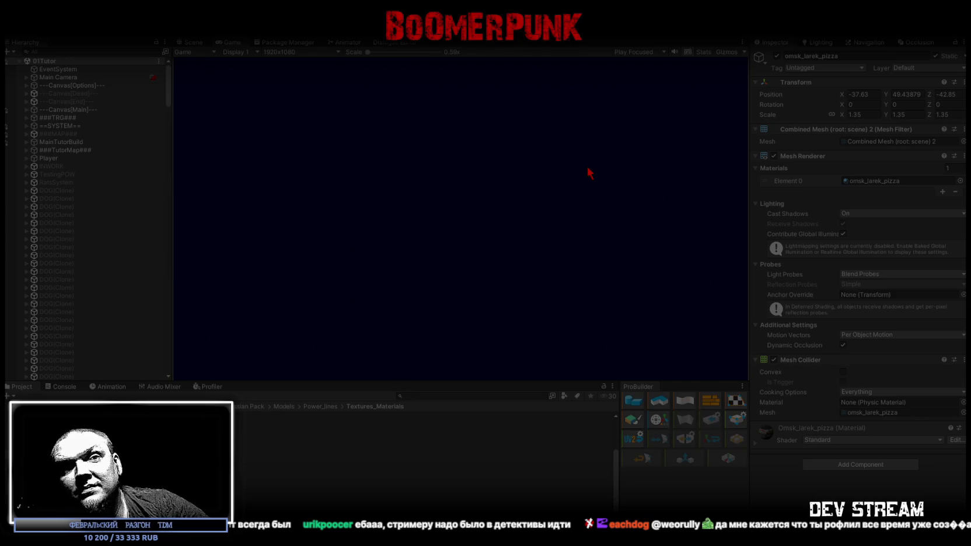
pyautogui.doubleClick(229, 42)
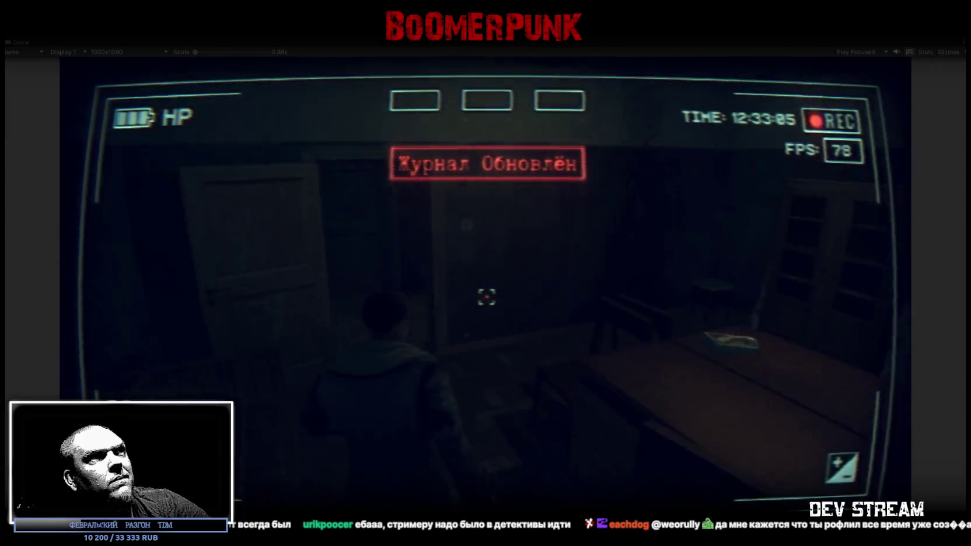
# - Walk the character down the corridor and across the windowed room to the window
pyautogui.press('w')
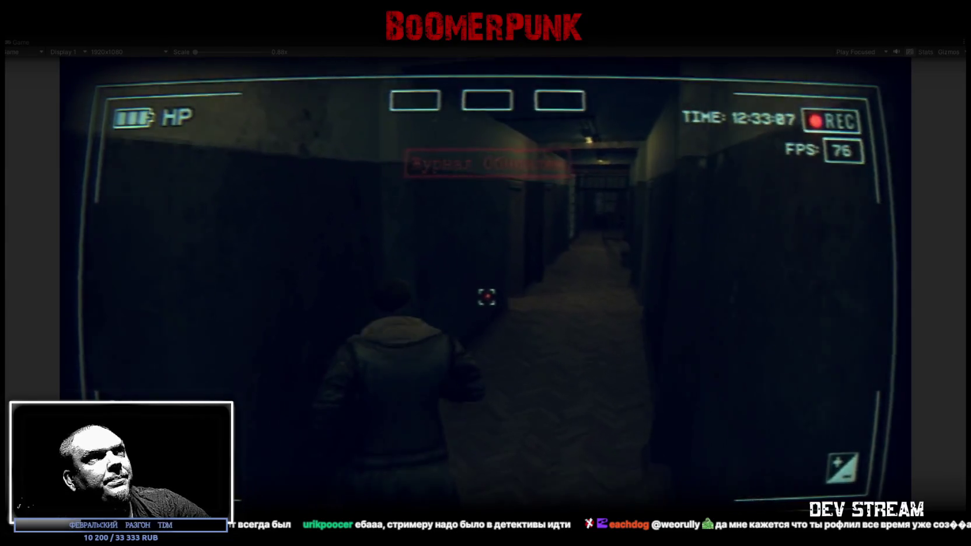
pyautogui.press('w')
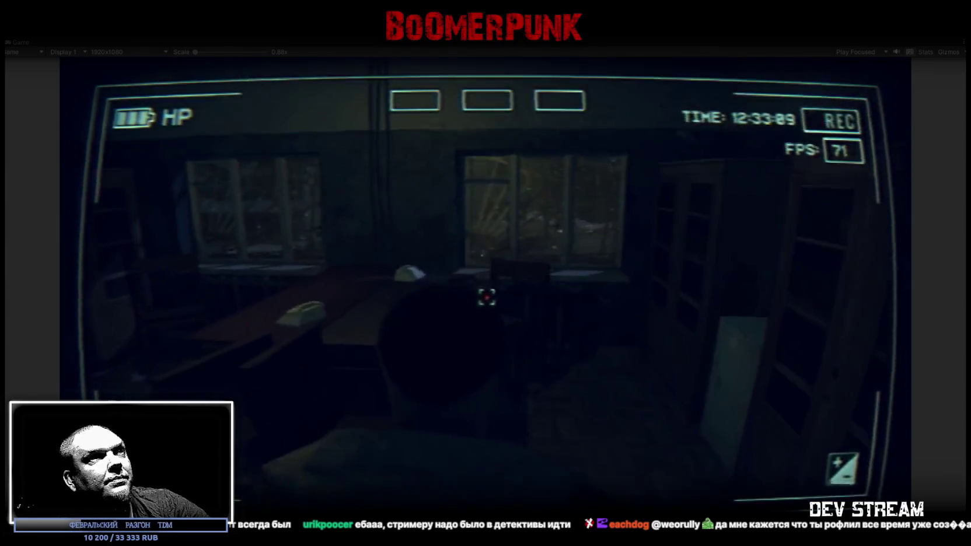
pyautogui.press('w')
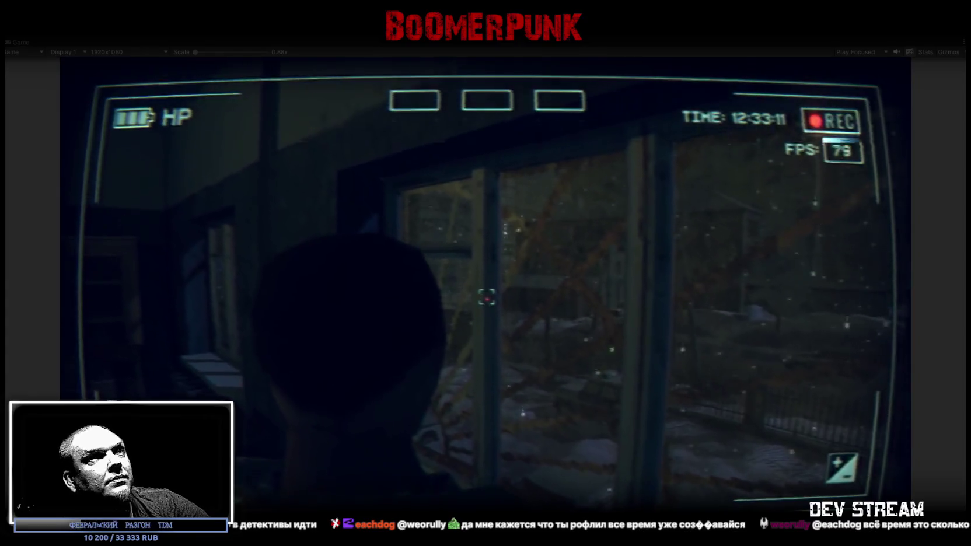
pyautogui.press('w')
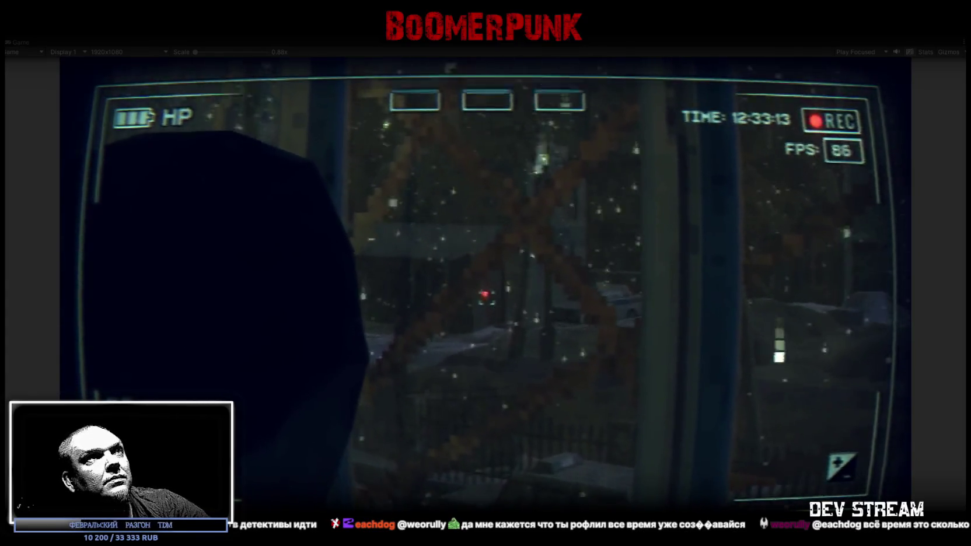
pyautogui.moveTo(485, 297)
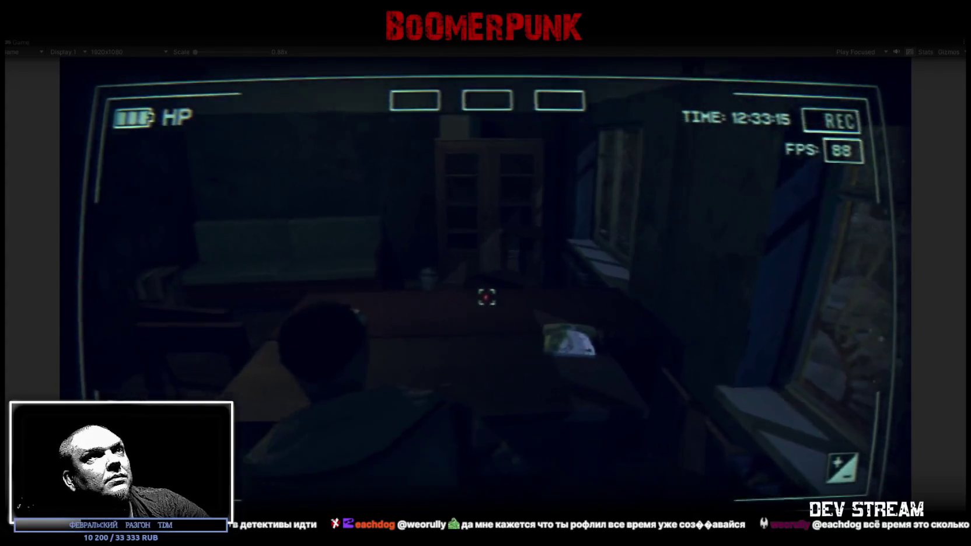
pyautogui.press('w')
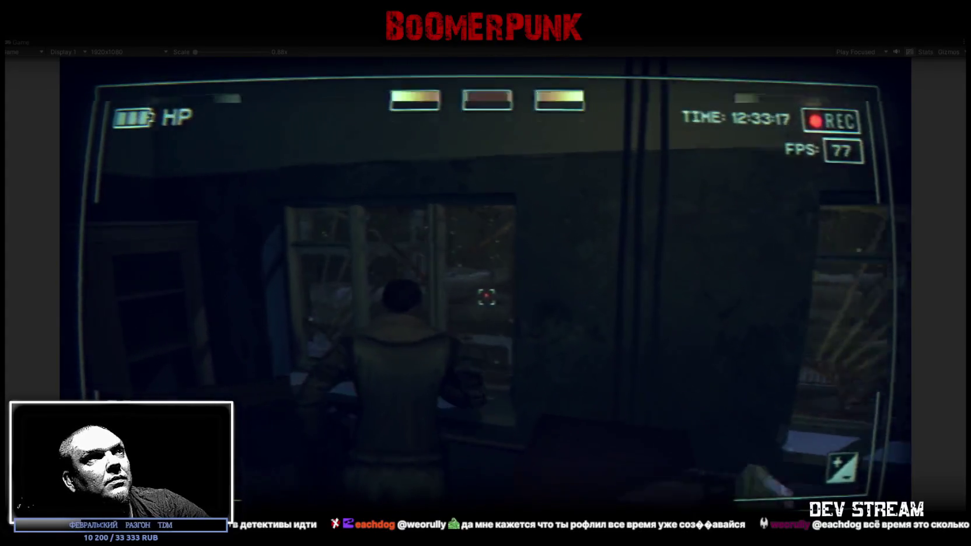
# - Strafe along the windows, then walk through the doorway and down the corridor
pyautogui.press('d')
pyautogui.press('d')
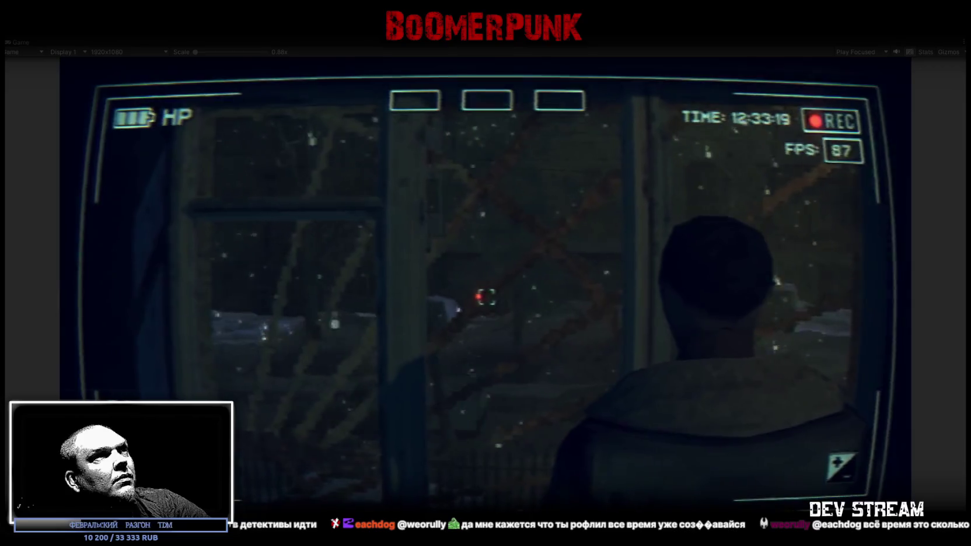
pyautogui.press('d')
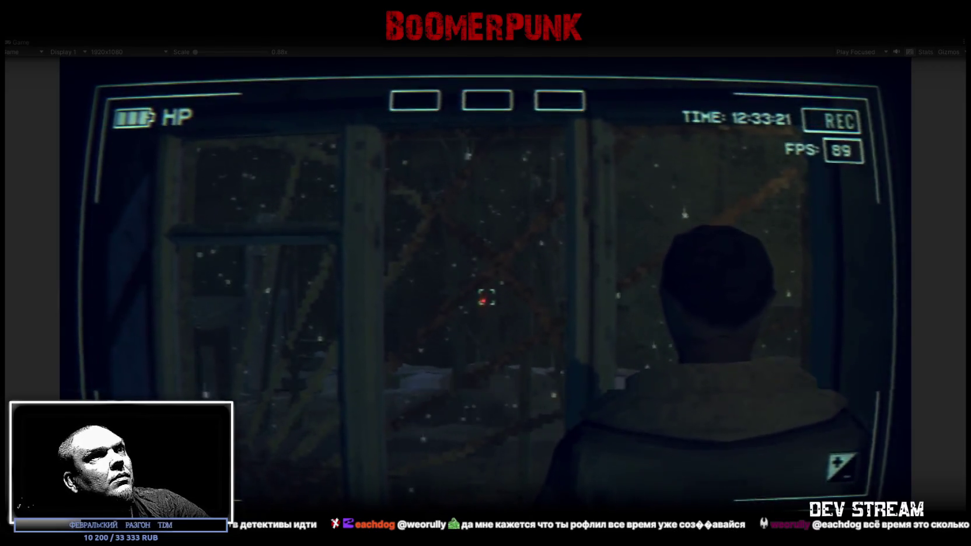
pyautogui.press('d')
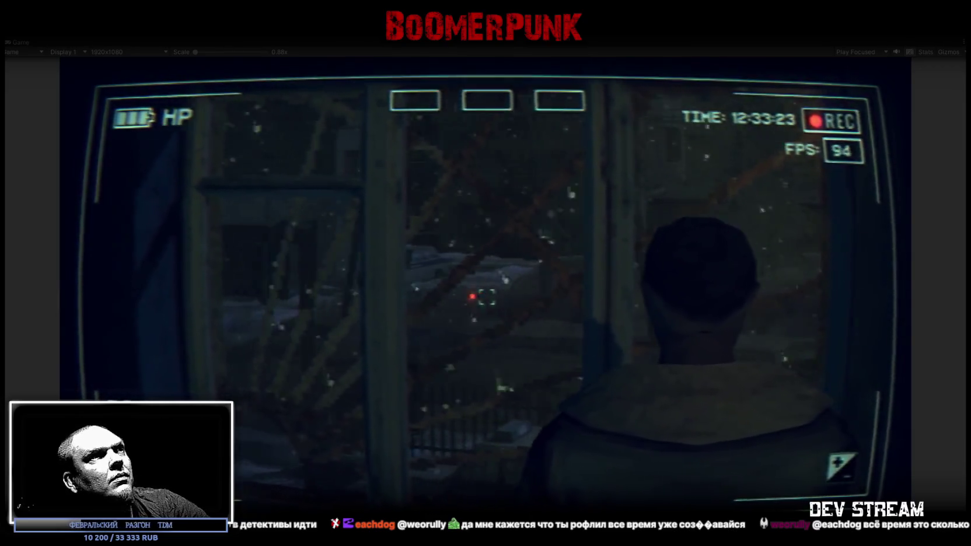
pyautogui.press('d')
pyautogui.press('d')
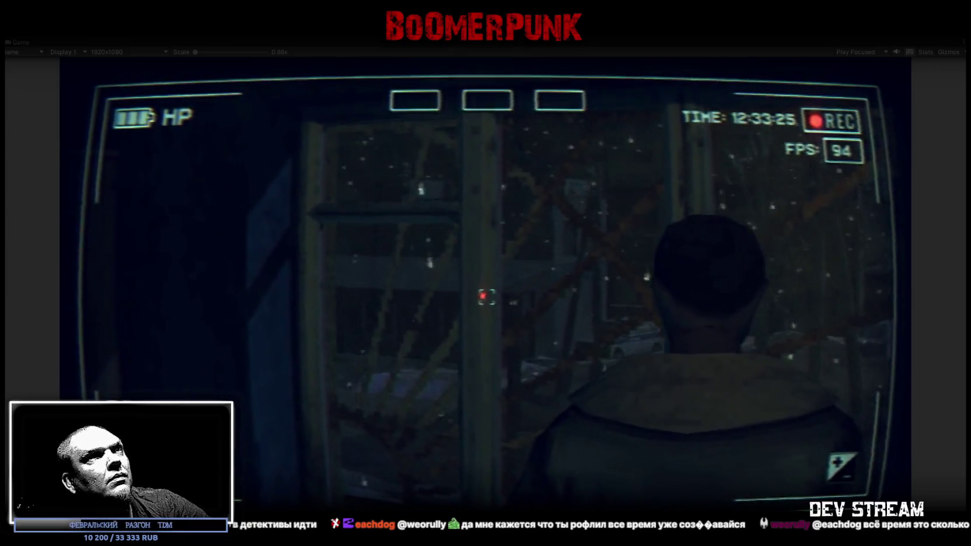
pyautogui.press('d')
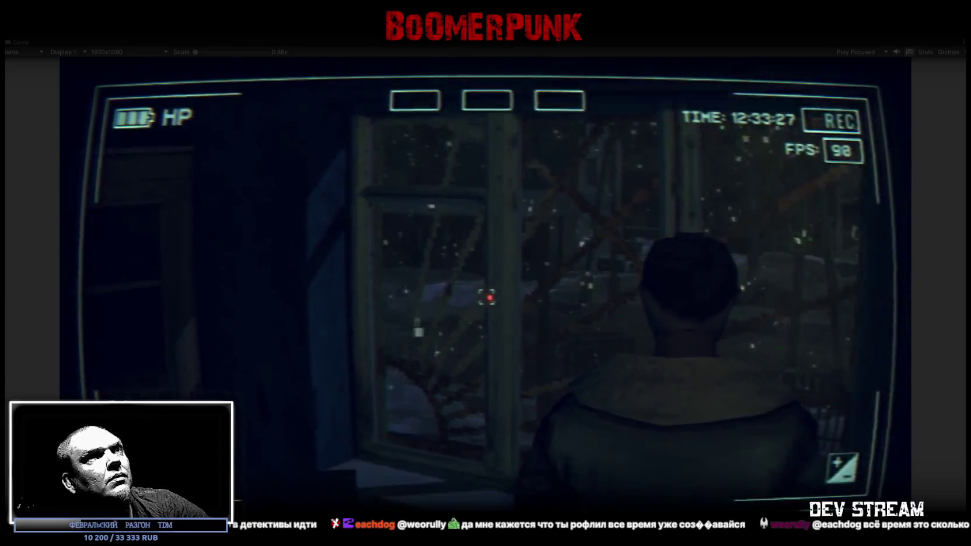
pyautogui.press('d')
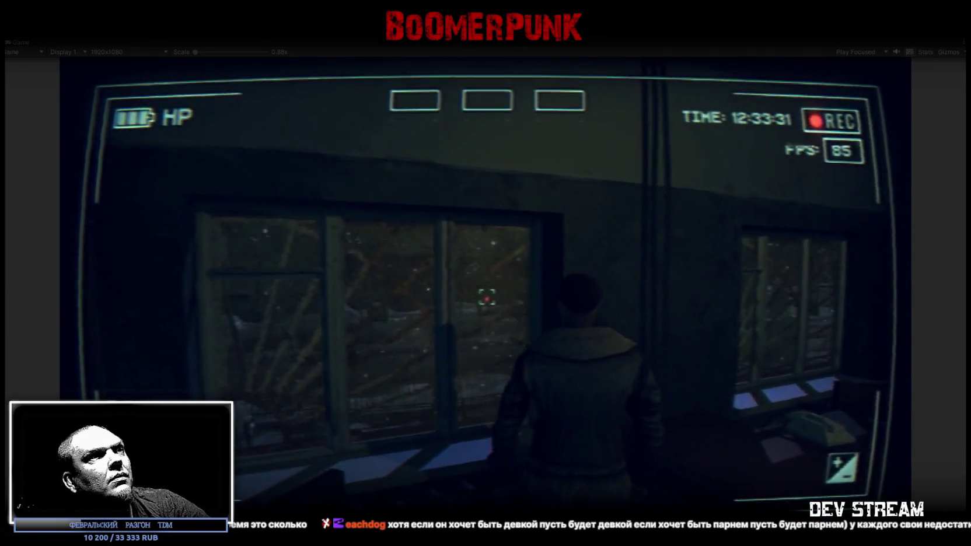
pyautogui.press('w')
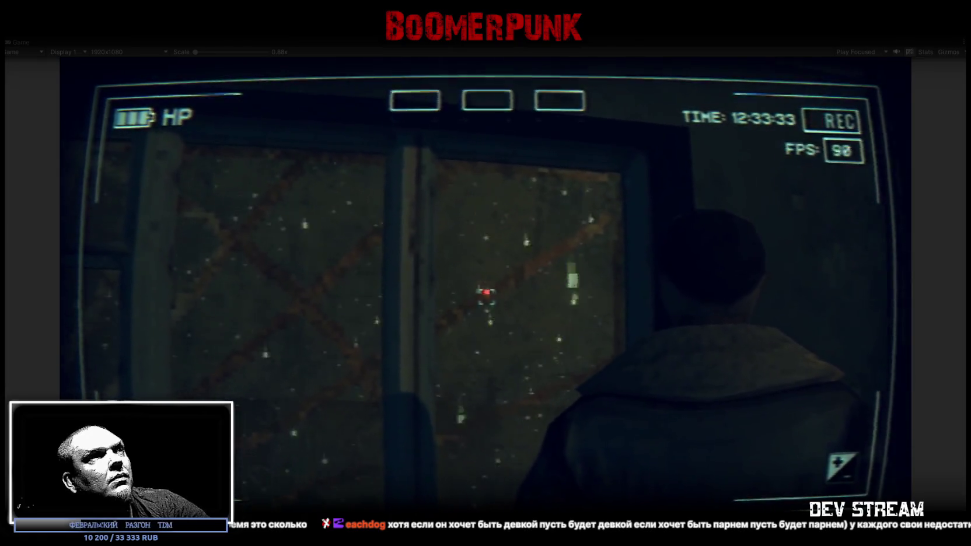
pyautogui.press('d')
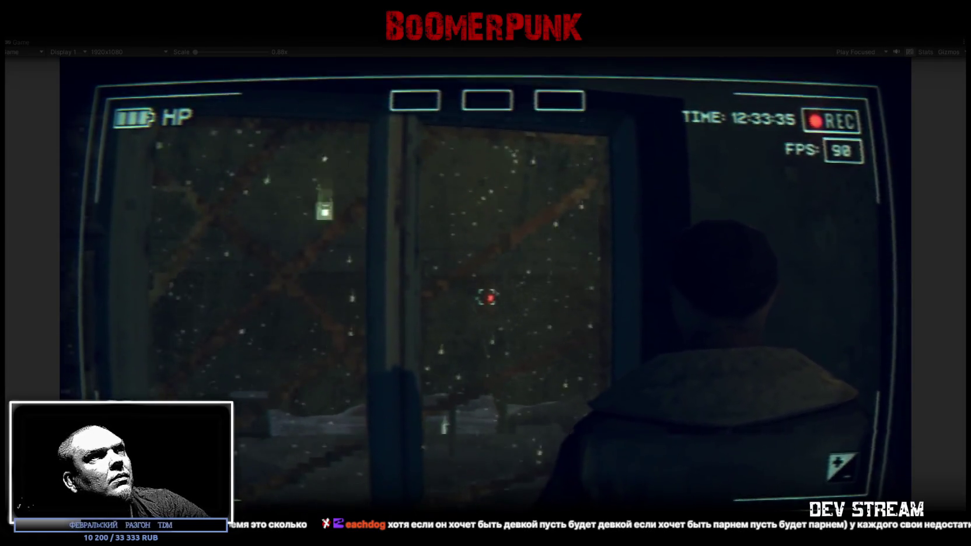
pyautogui.press('a')
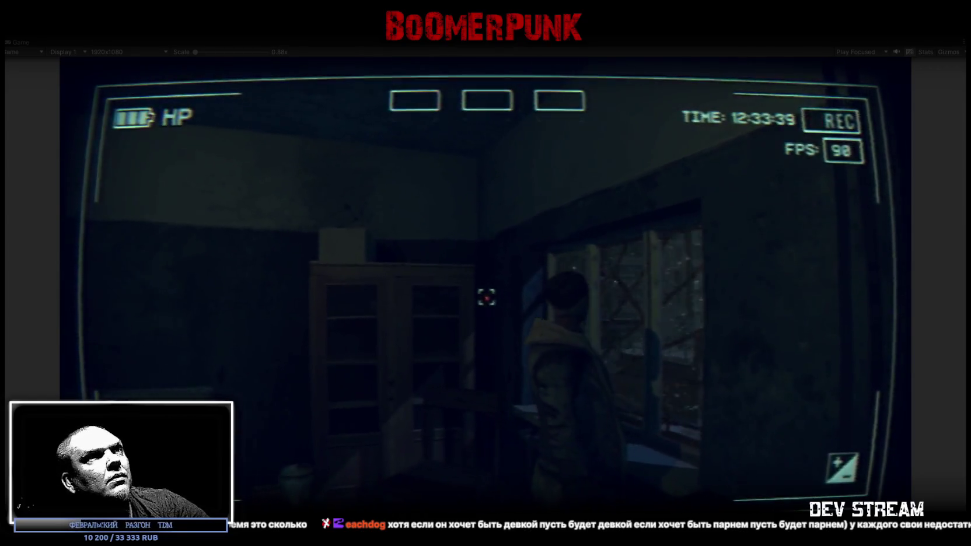
pyautogui.press('w')
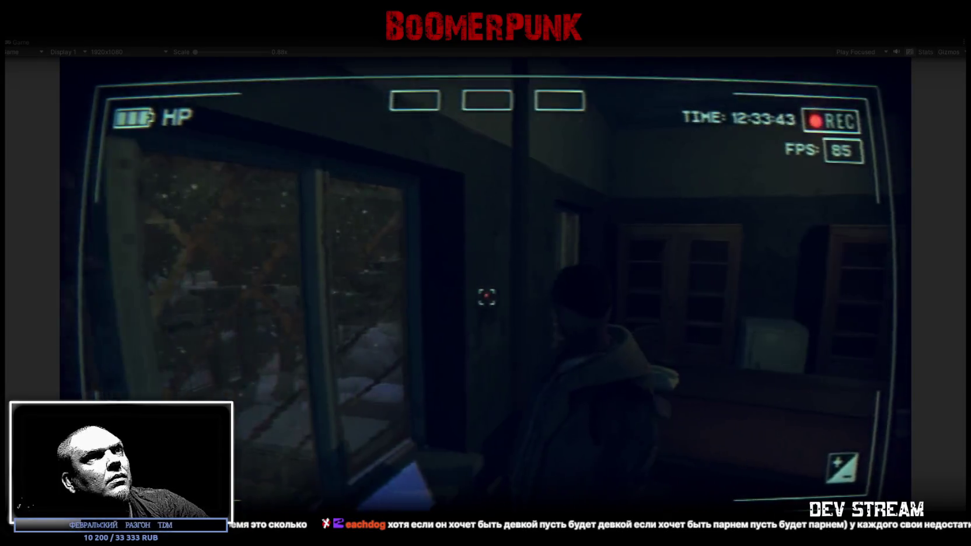
pyautogui.press('w')
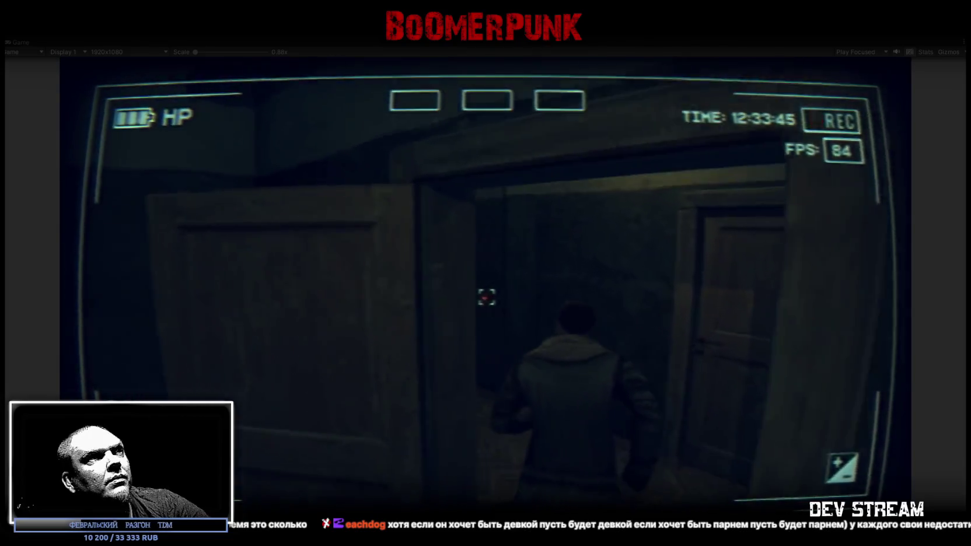
pyautogui.press('w')
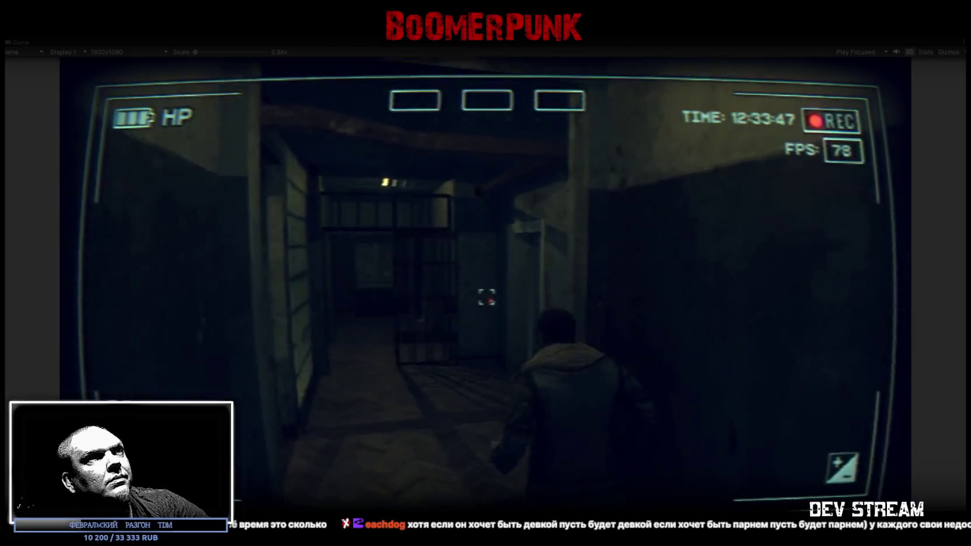
# - Walk through the dark rooms and barred corridor to the glass-block wall
pyautogui.press('w')
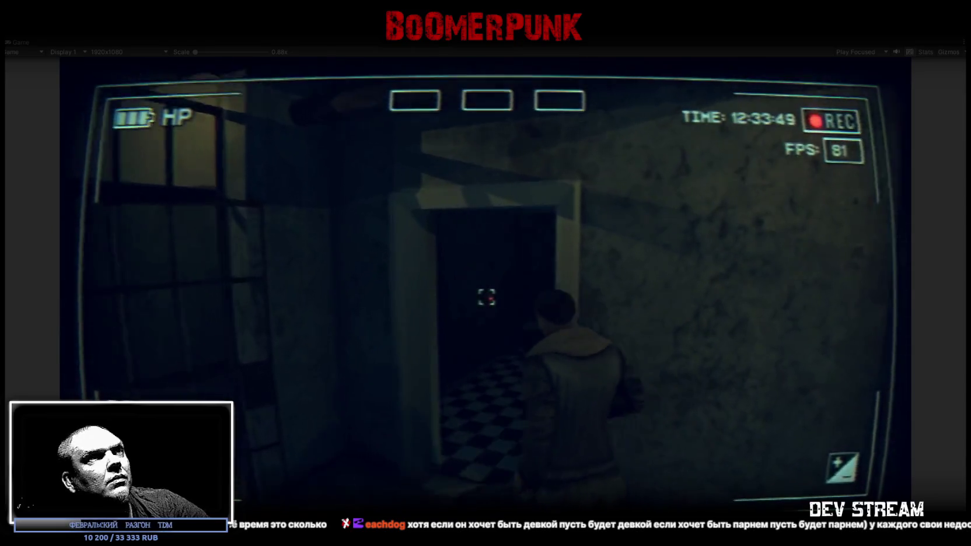
pyautogui.press('w')
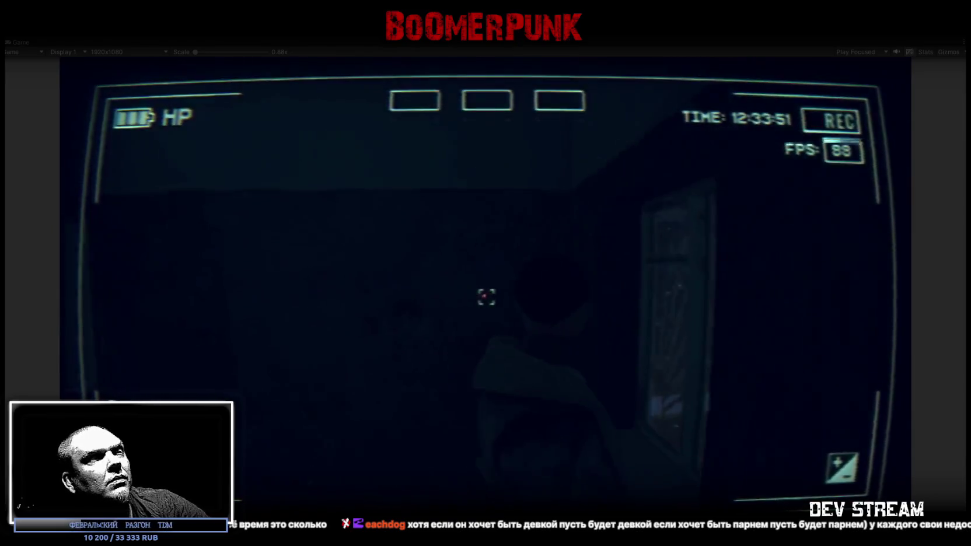
pyautogui.press('w')
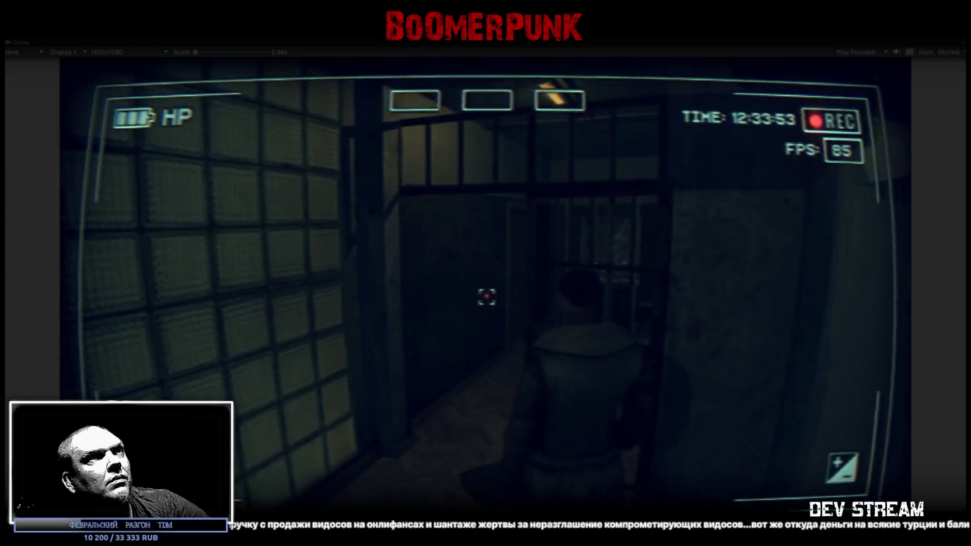
pyautogui.press('w')
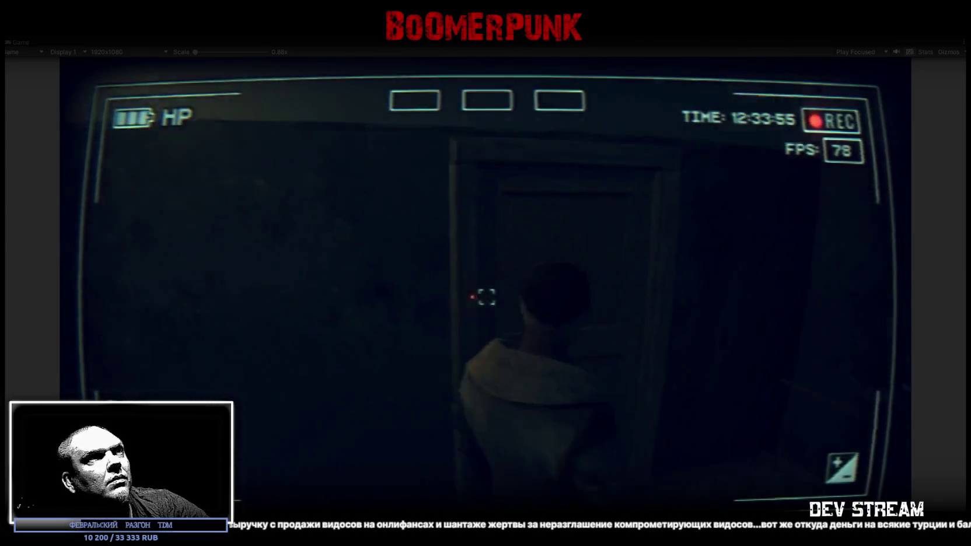
pyautogui.press('w')
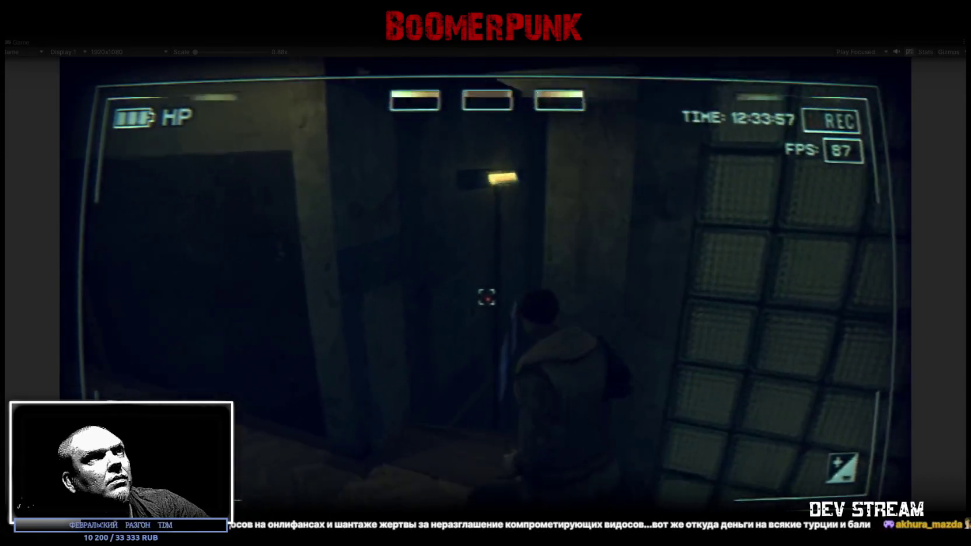
pyautogui.press('w')
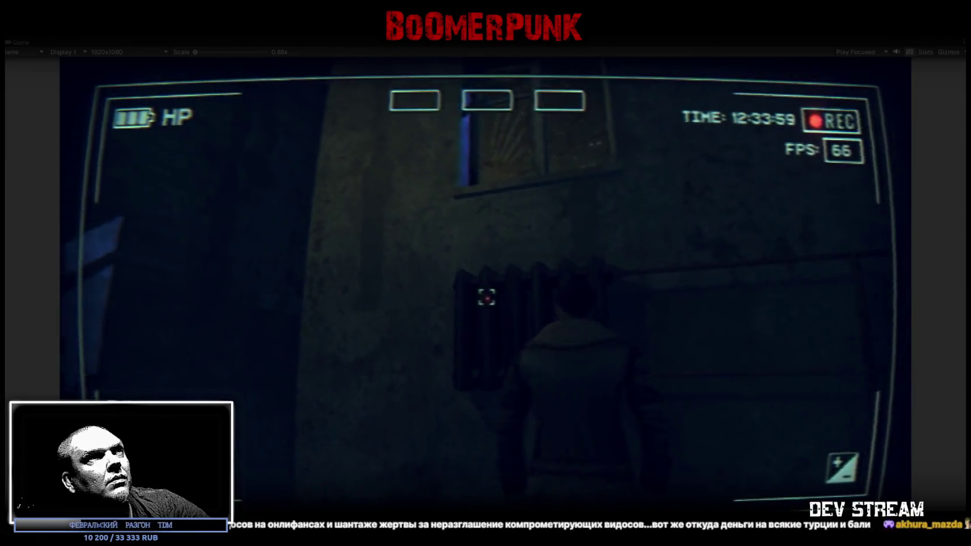
# - Walk along the wall to the staircase and through the barred doorway
pyautogui.press('w')
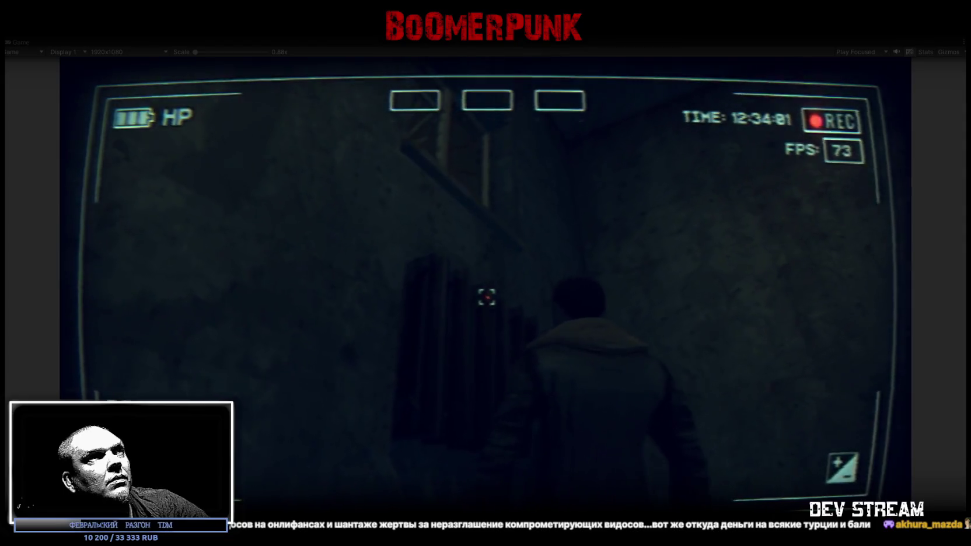
pyautogui.press('w')
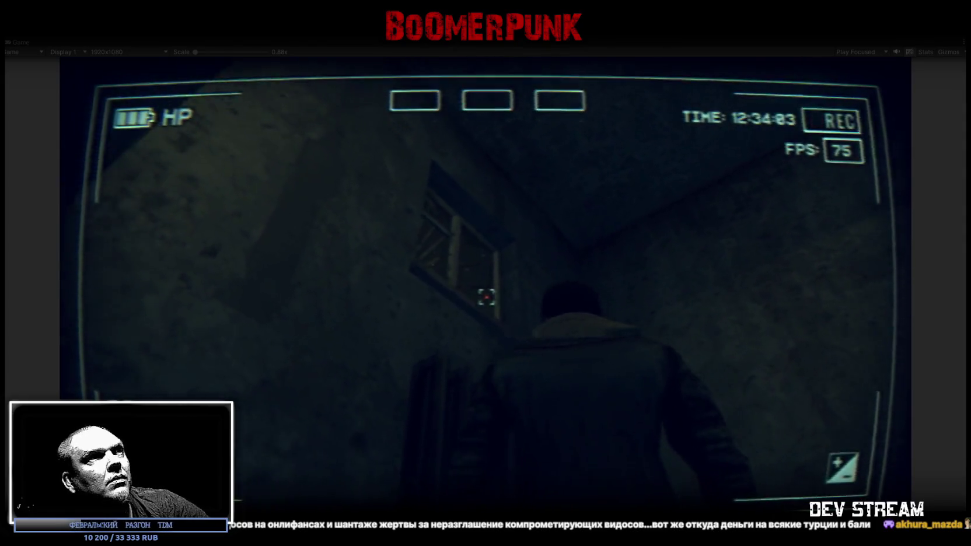
pyautogui.press('w')
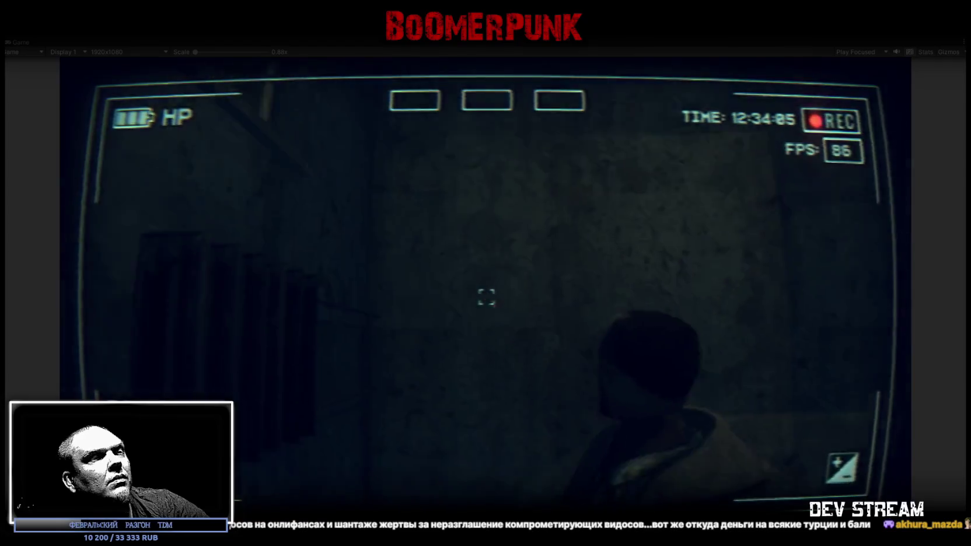
pyautogui.press('w')
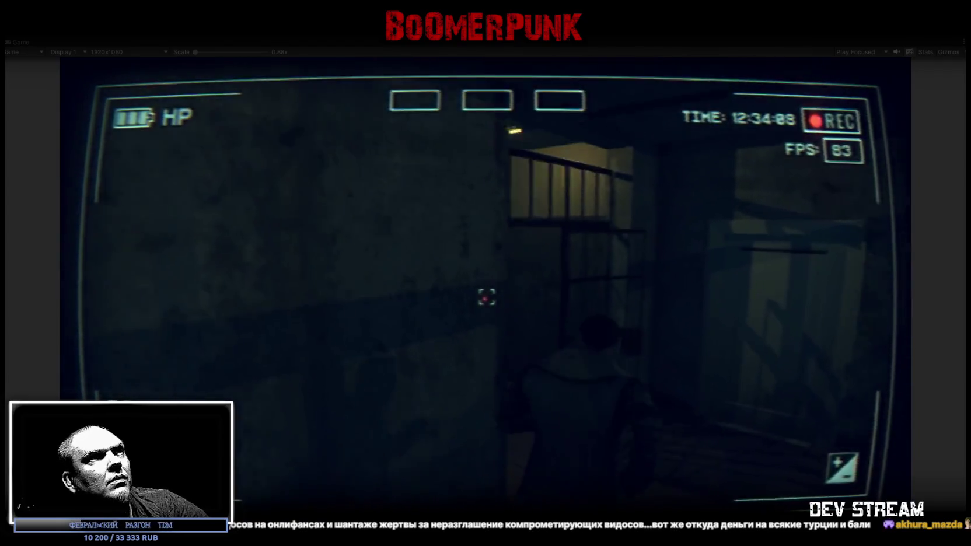
pyautogui.press('w')
pyautogui.press('w')
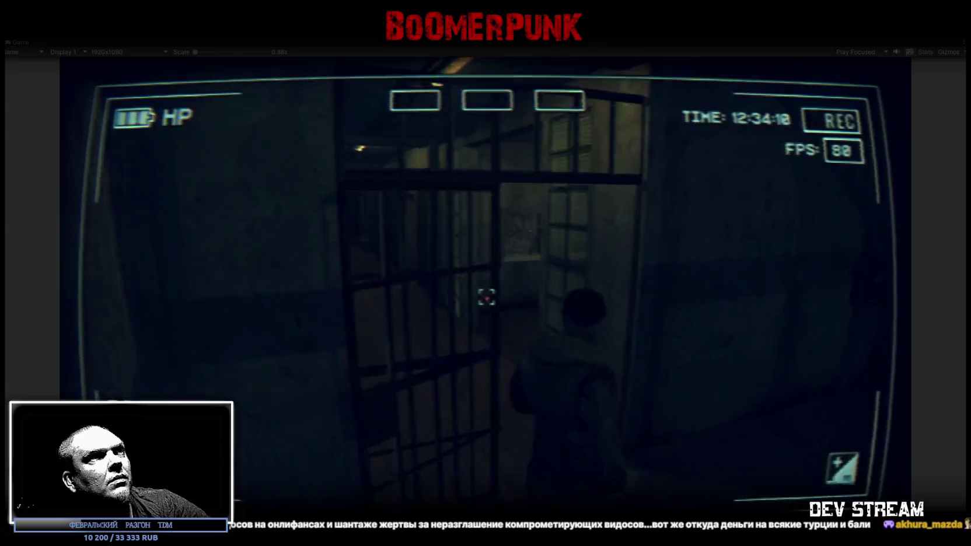
pyautogui.press('w')
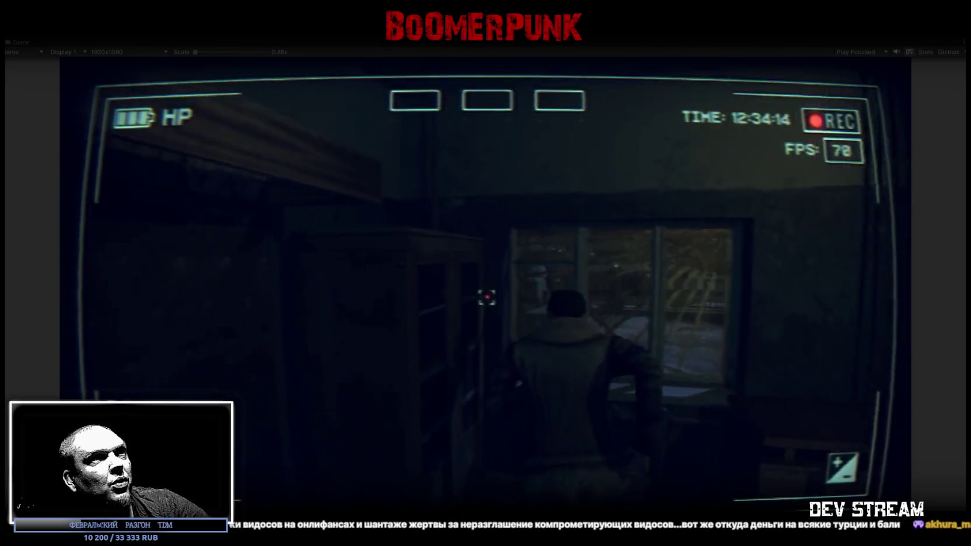
# - Walk up to the window and sidestep along it to view the snowy street
pyautogui.press('w')
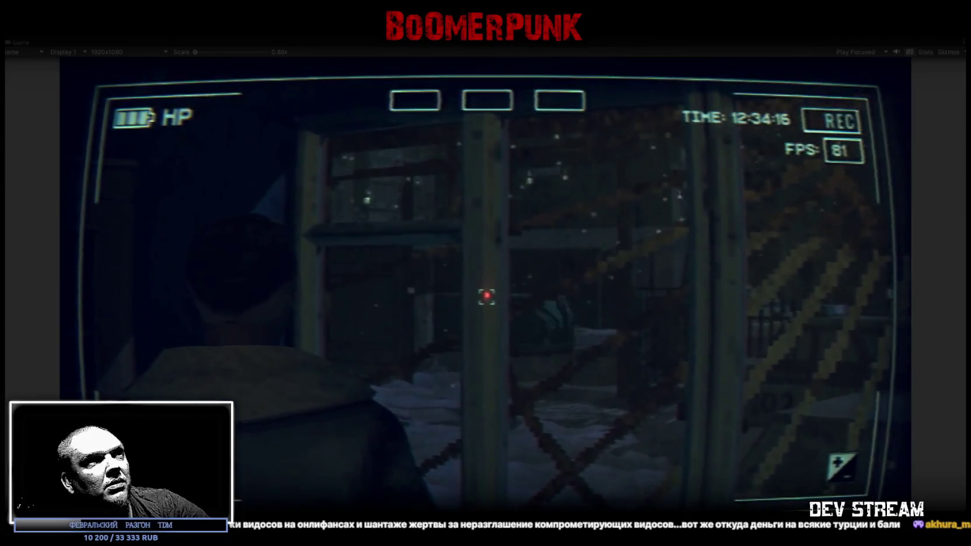
pyautogui.press('a')
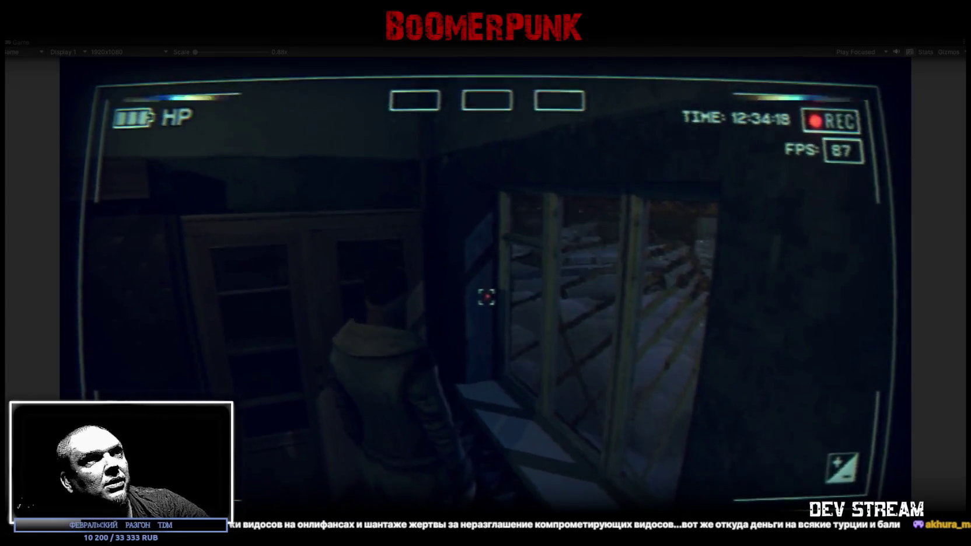
pyautogui.press('a')
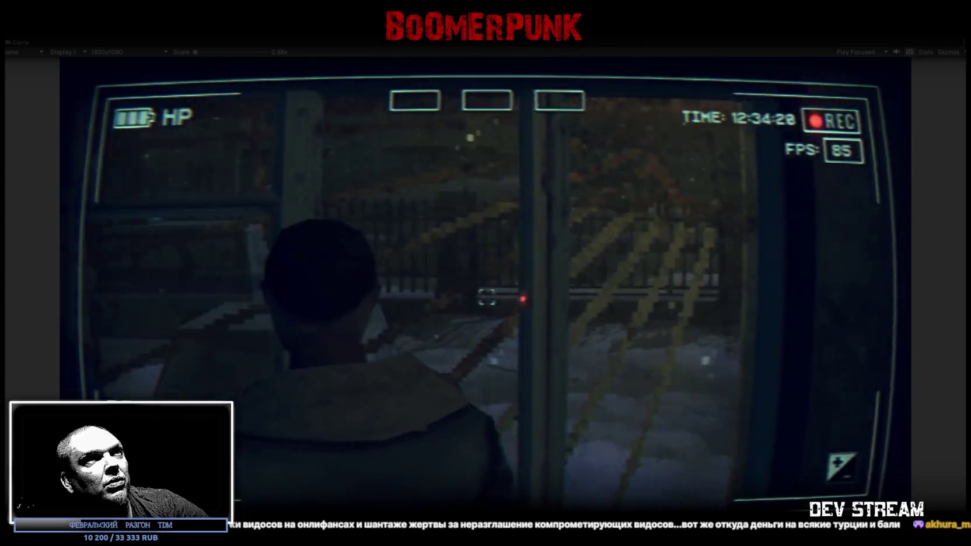
pyautogui.press('w')
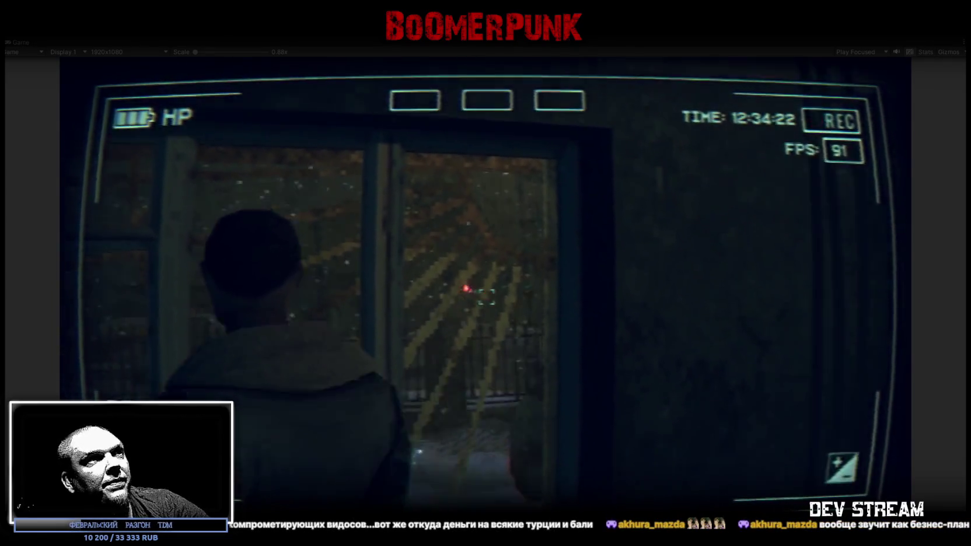
pyautogui.press('w')
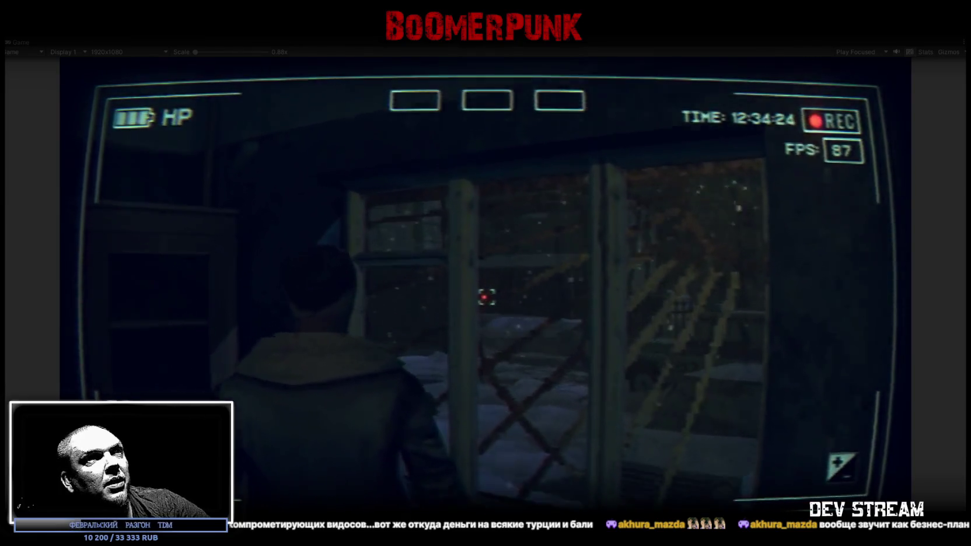
pyautogui.press('a')
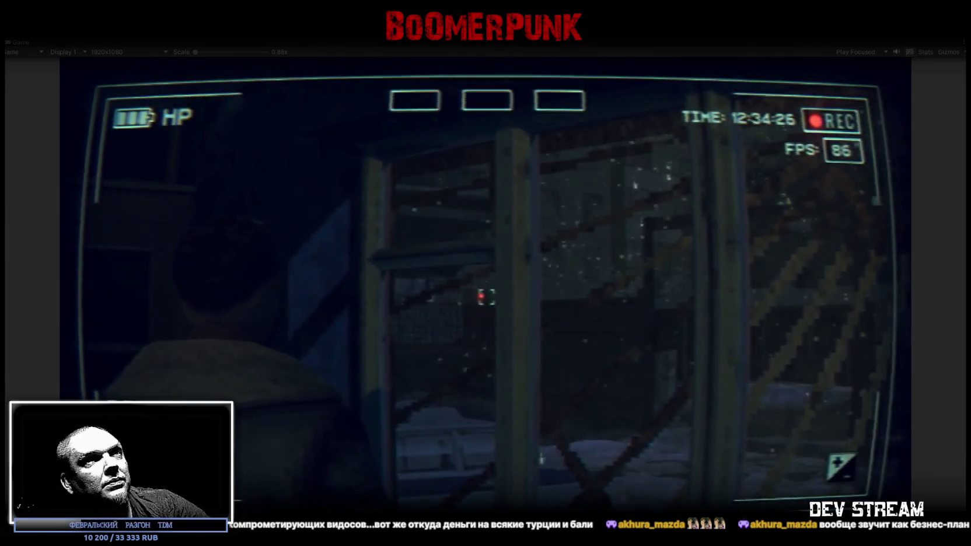
pyautogui.press('a')
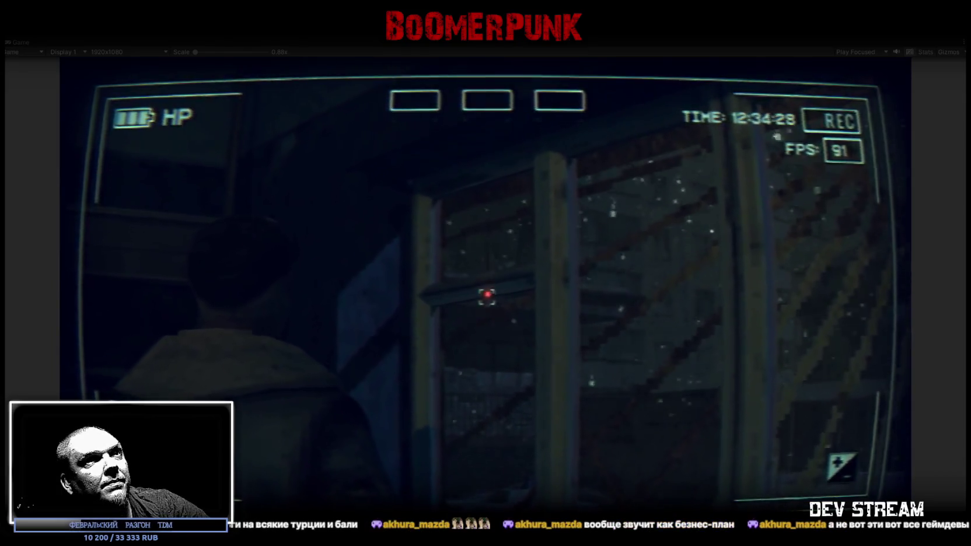
pyautogui.press('a')
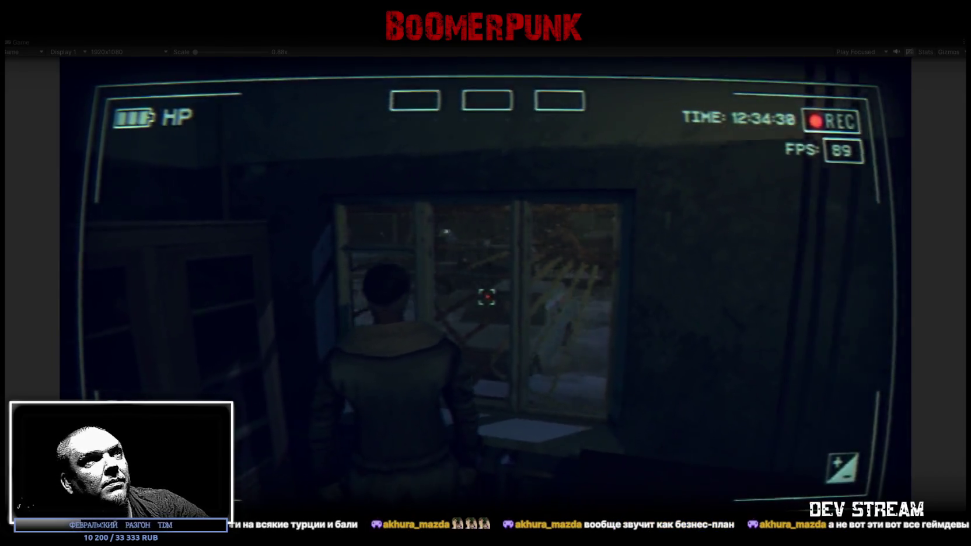
# - Look out the next window, then stop the playtest
pyautogui.press('d')
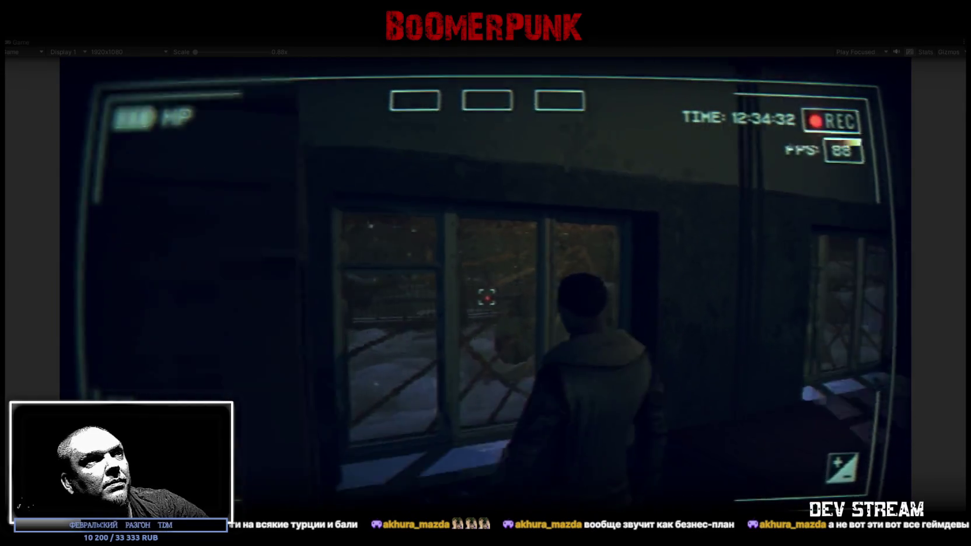
pyautogui.press('w')
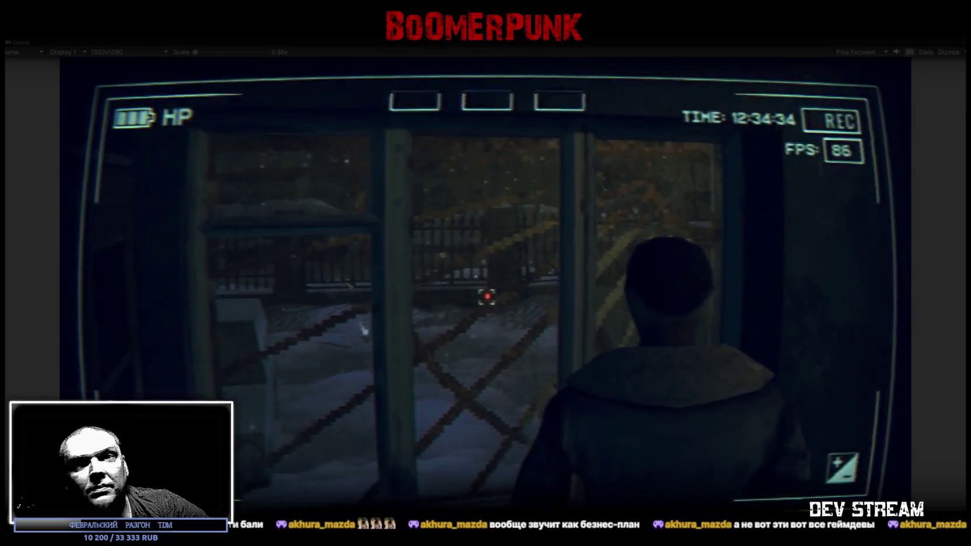
pyautogui.press('s')
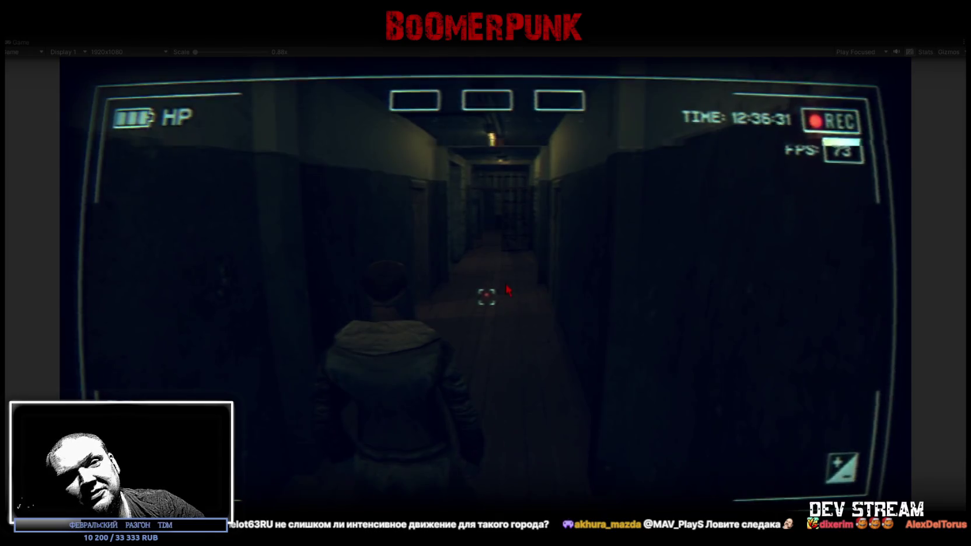
pyautogui.click(18, 42)
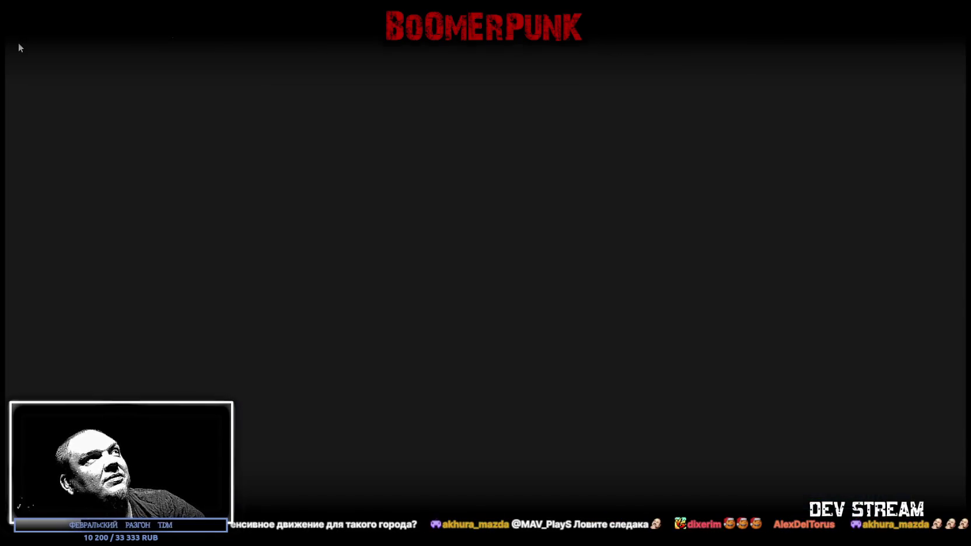
# - Return to the Scene view, orbit higher and frame the city around the selected pizza kiosk
pyautogui.click(182, 42)
pyautogui.moveTo(334, 162); pyautogui.dragTo(331, 210)
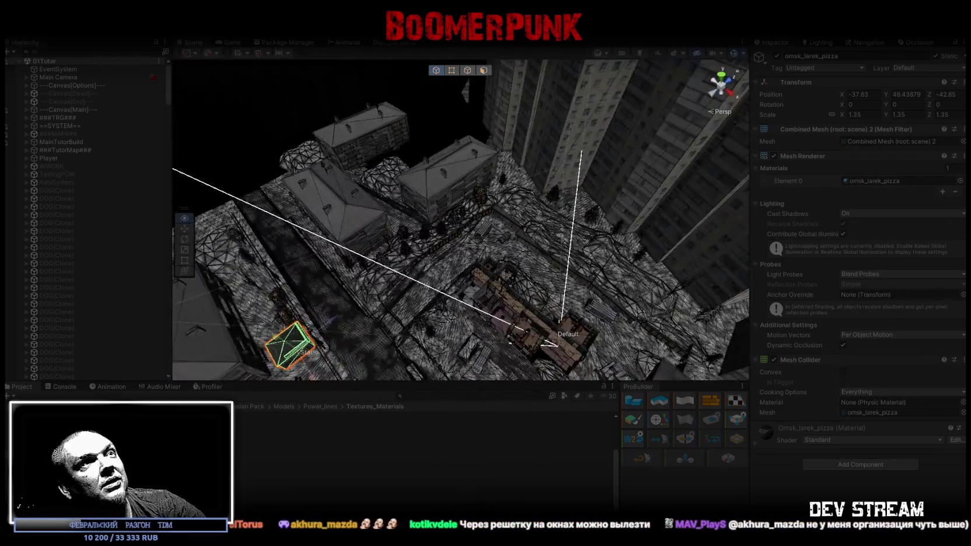
pyautogui.press('f')
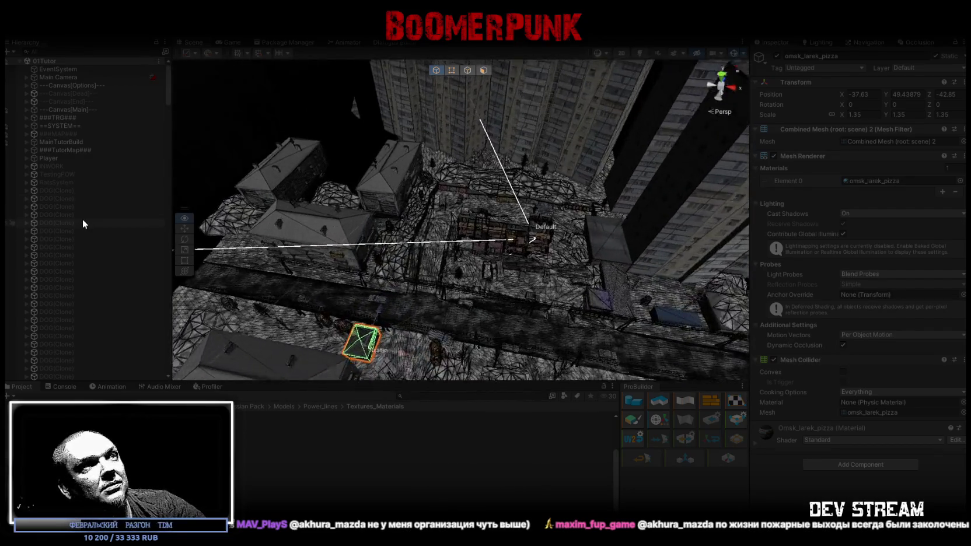
# - Run a short playtest, stop it with Ctrl+P, then select the Village2 (3) power pole
pyautogui.moveTo(177, 210)
pyautogui.mouseDown()
pyautogui.moveTo(621, 122)
pyautogui.moveTo(388, 100)
pyautogui.moveTo(173, 169)
pyautogui.moveTo(220, 151)
pyautogui.mouseUp()
pyautogui.moveTo(737, 58)
pyautogui.mouseDown()
pyautogui.moveTo(408, 175)
pyautogui.moveTo(215, 210)
pyautogui.moveTo(312, 204)
pyautogui.moveTo(332, 212)
pyautogui.mouseUp()
pyautogui.click(233, 42)
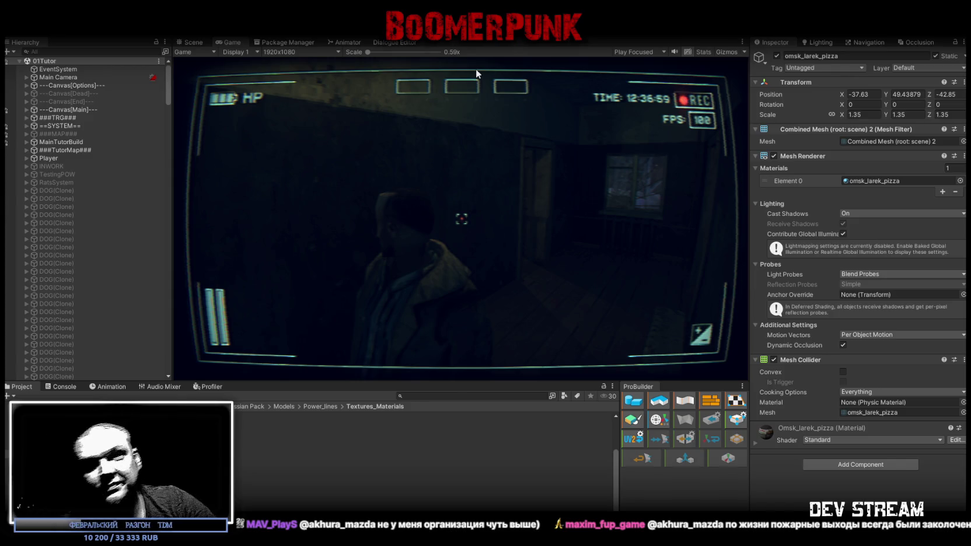
pyautogui.hotkey('ctrl', 'p')
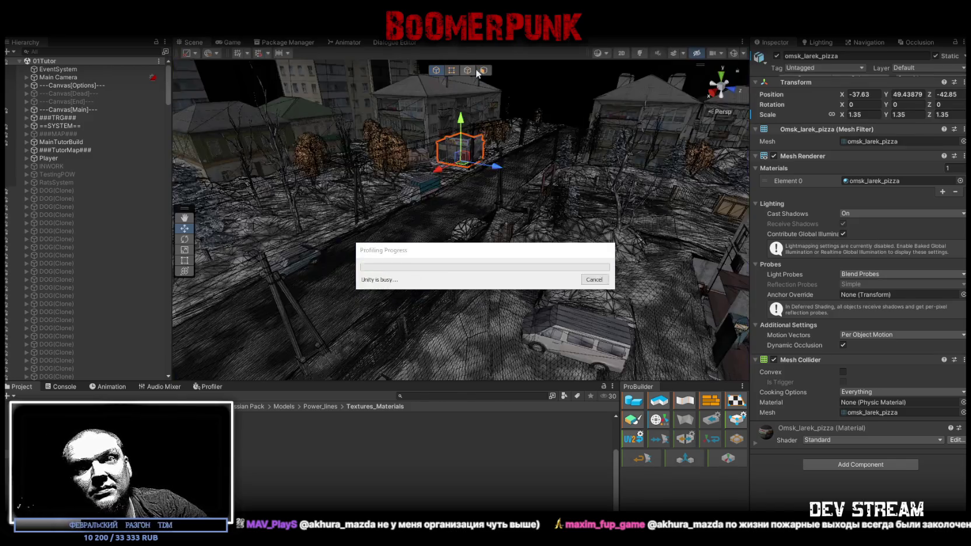
pyautogui.moveTo(518, 179)
pyautogui.mouseDown()
pyautogui.moveTo(467, 193)
pyautogui.moveTo(516, 201)
pyautogui.moveTo(553, 139)
pyautogui.mouseUp()
pyautogui.click(555, 138)
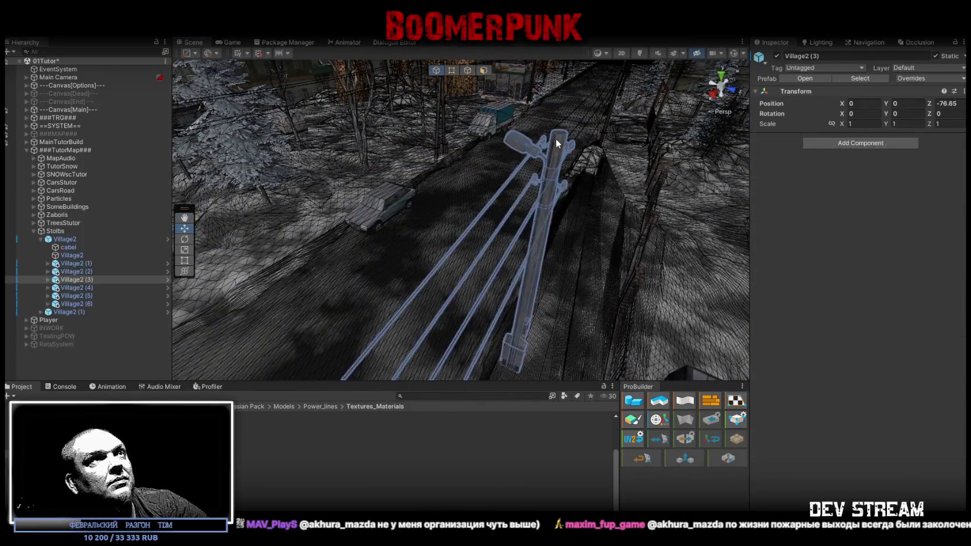
# - Expand the Stolbs pole groups, select the first cabel object and copy its name
pyautogui.click(75, 287)
pyautogui.click(79, 296)
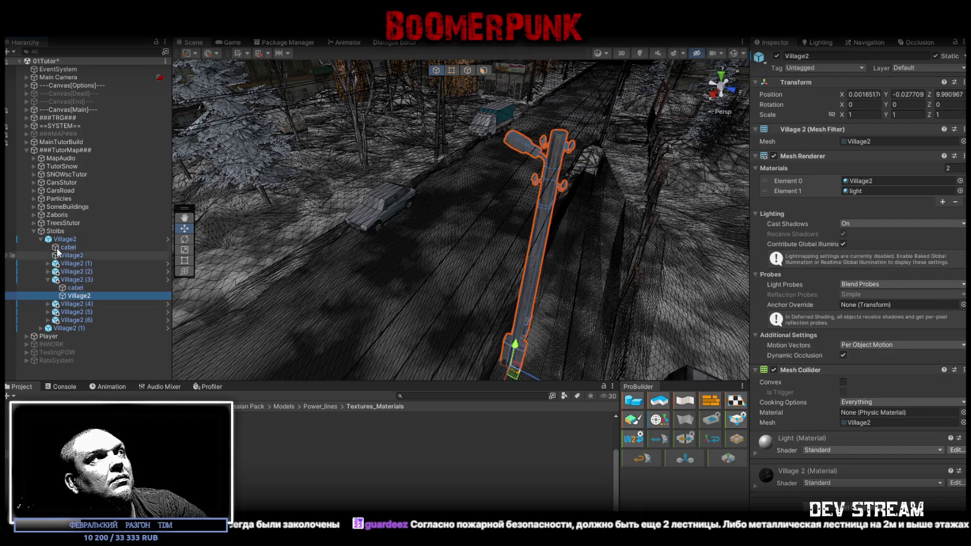
pyautogui.keyDown('alt'); pyautogui.click(34, 231); pyautogui.keyUp('alt')
pyautogui.keyDown('alt'); pyautogui.click(33, 231); pyautogui.keyUp('alt')
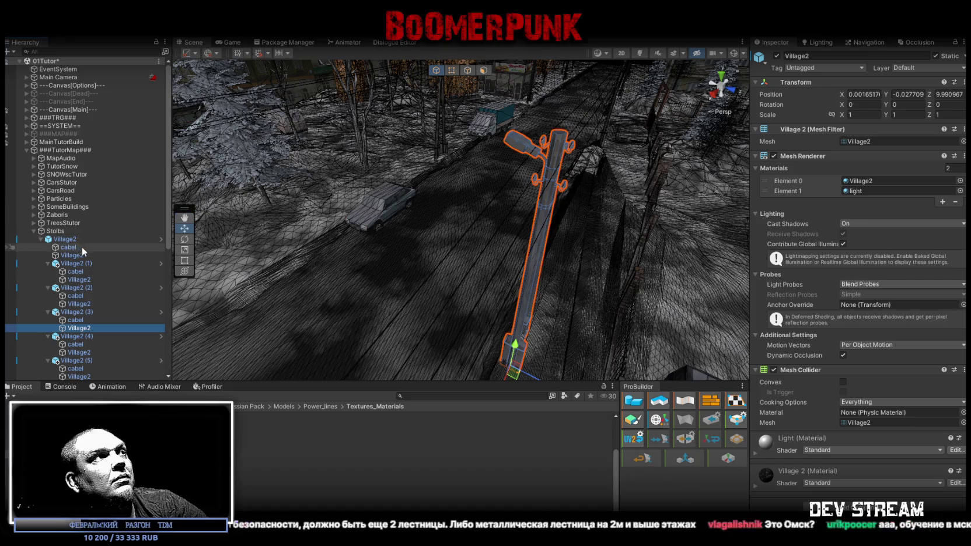
pyautogui.click(82, 246)
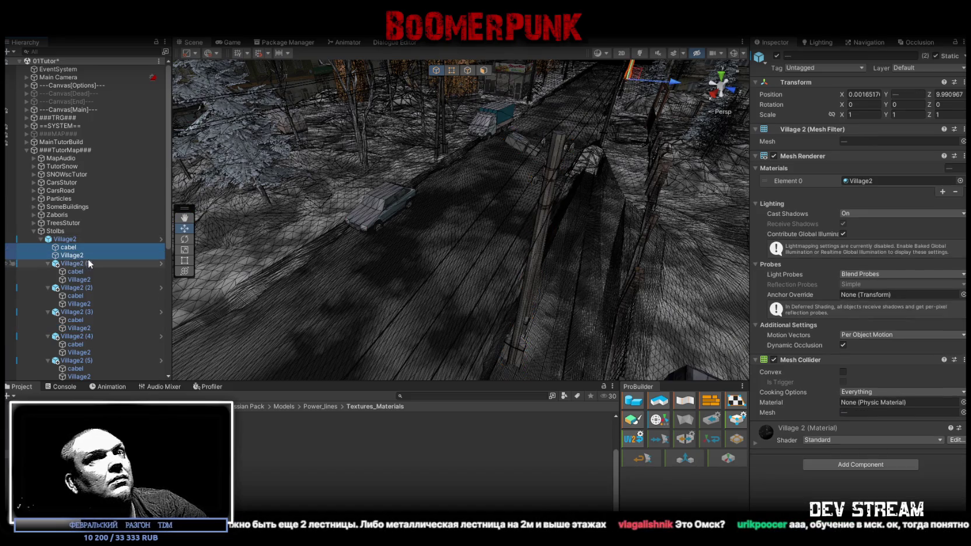
pyautogui.click(788, 56)
# - Search the Hierarchy for cabel, select all 14 results and remove their Mesh Collider
pyautogui.click(89, 51)
pyautogui.write('cabel')
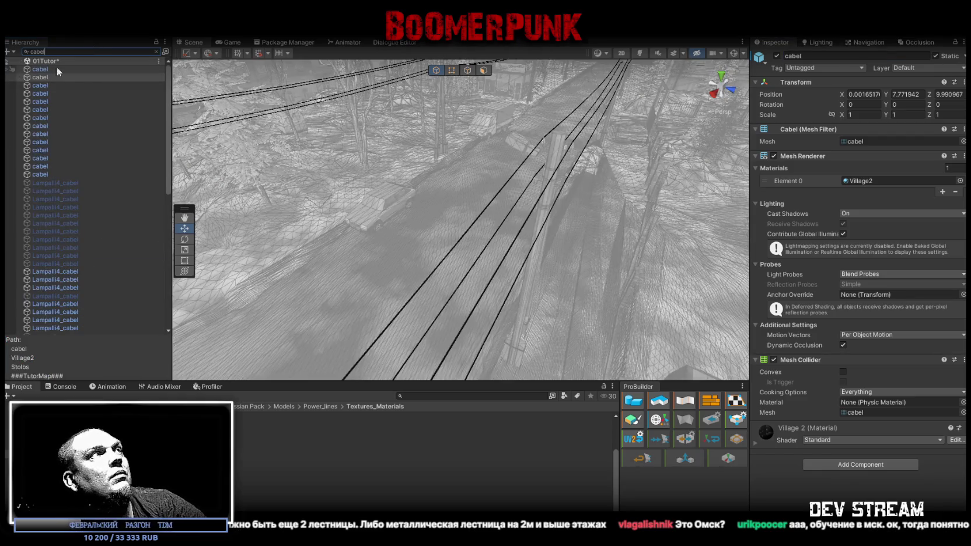
pyautogui.click(55, 68)
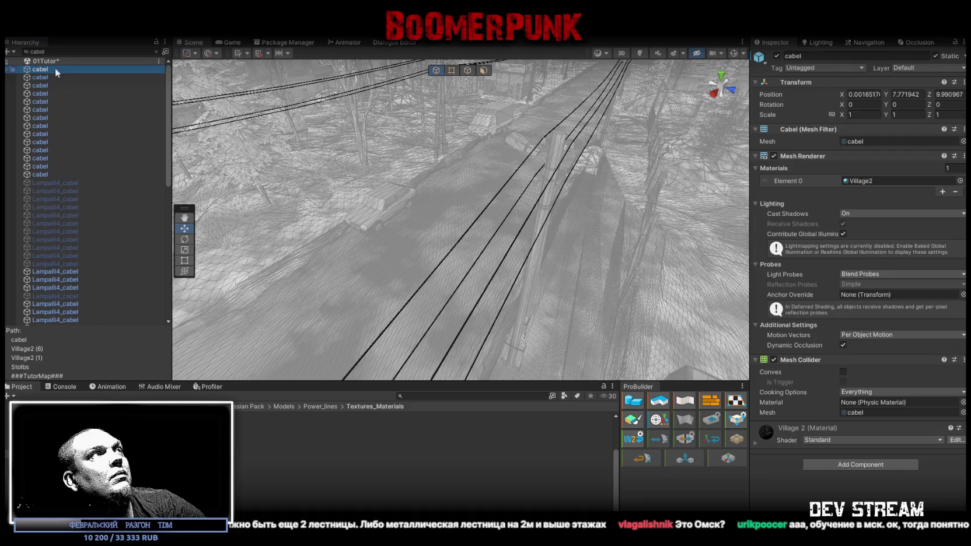
pyautogui.keyDown('shift'); pyautogui.click(49, 174); pyautogui.keyUp('shift')
pyautogui.scroll(-5, 80, 180)
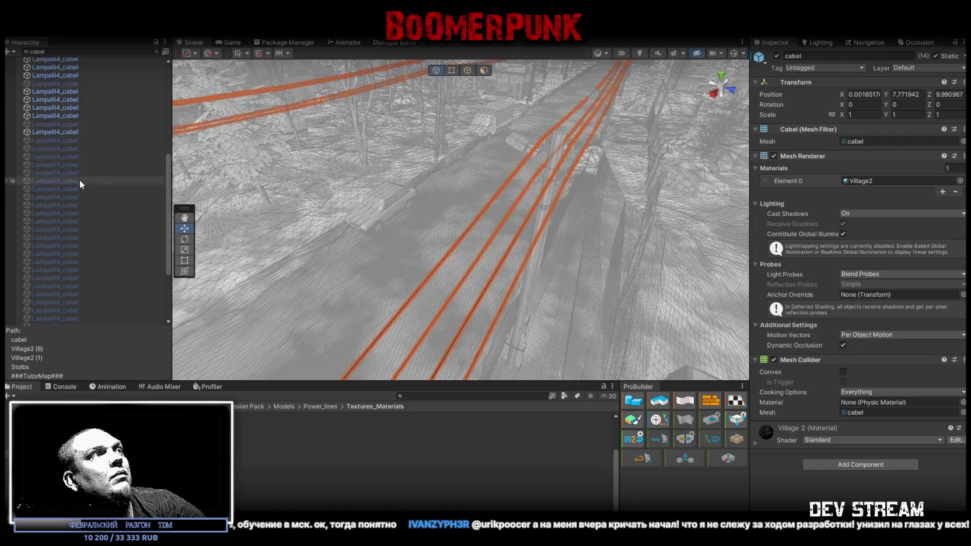
pyautogui.scroll(5, 81, 179)
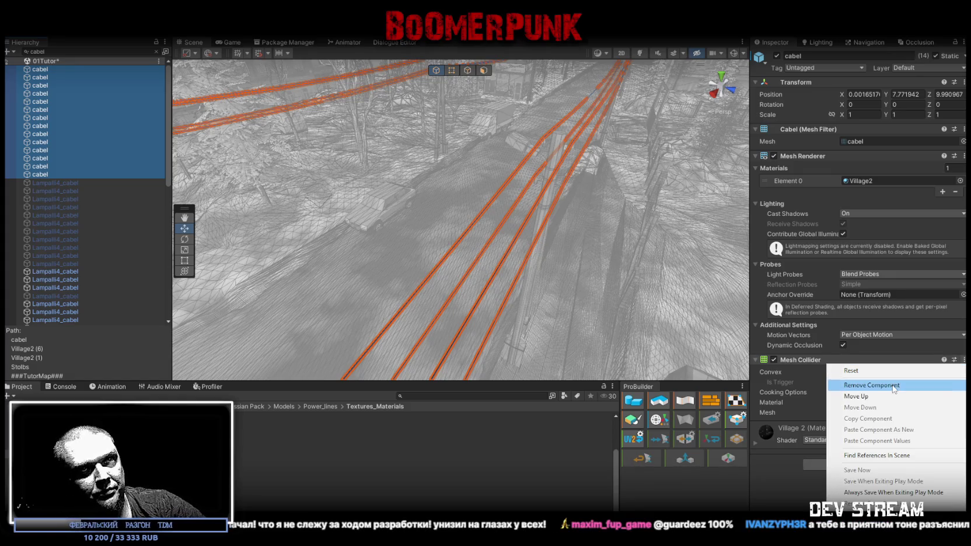
pyautogui.click(892, 386)
# - Clear the cabel search, select the Village2 pole mesh and copy its name
pyautogui.click(155, 51)
pyautogui.click(96, 184)
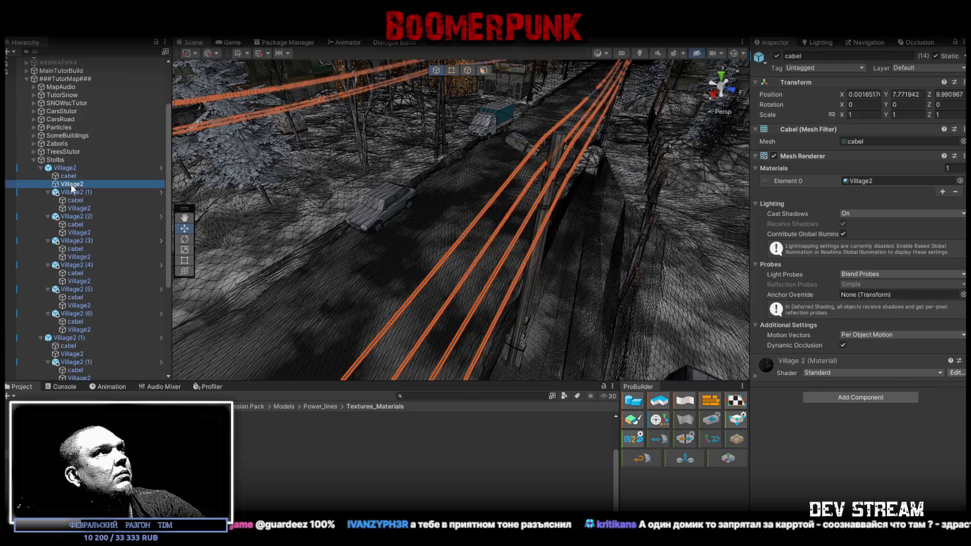
pyautogui.click(840, 56)
pyautogui.hotkey('ctrl', 'c')
# - Filter the Hierarchy to Village2, select all 14 pole meshes and remove their Mesh Collider
pyautogui.click(94, 51)
pyautogui.hotkey('ctrl', 'v')
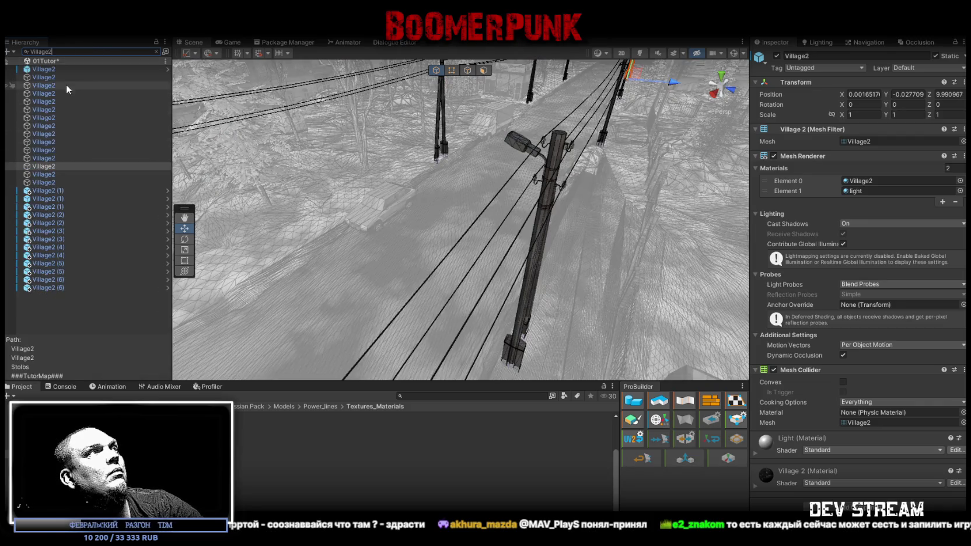
pyautogui.click(53, 69)
pyautogui.click(55, 77)
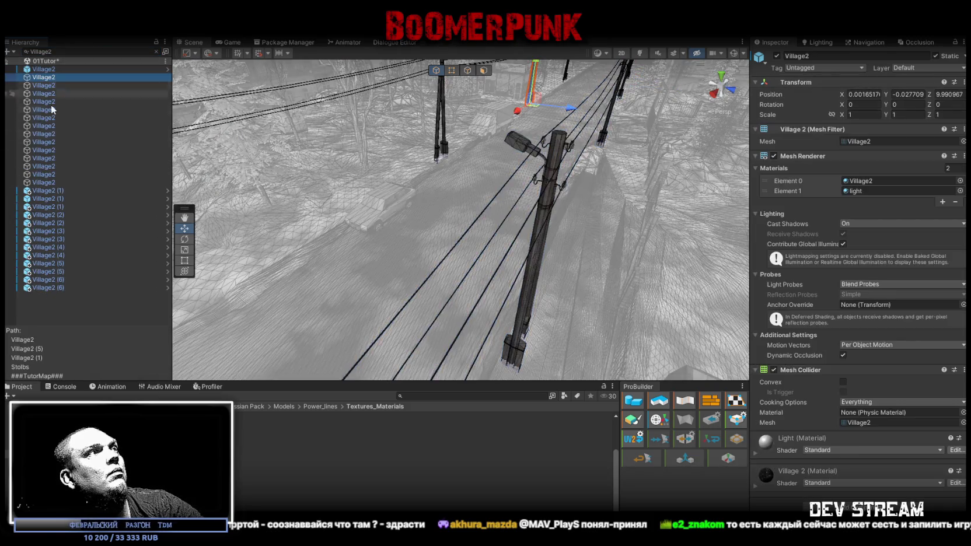
pyautogui.keyDown('shift'); pyautogui.click(51, 183); pyautogui.keyUp('shift')
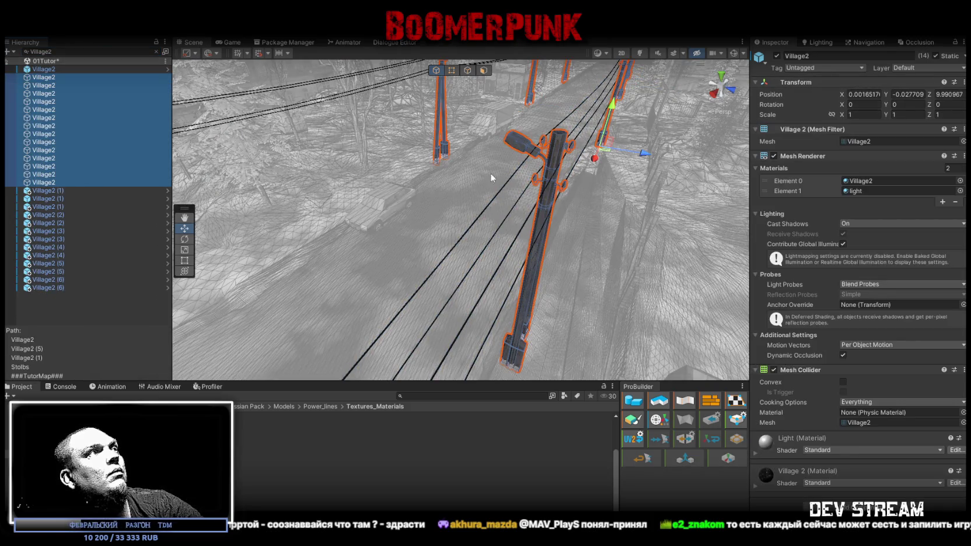
pyautogui.click(964, 370)
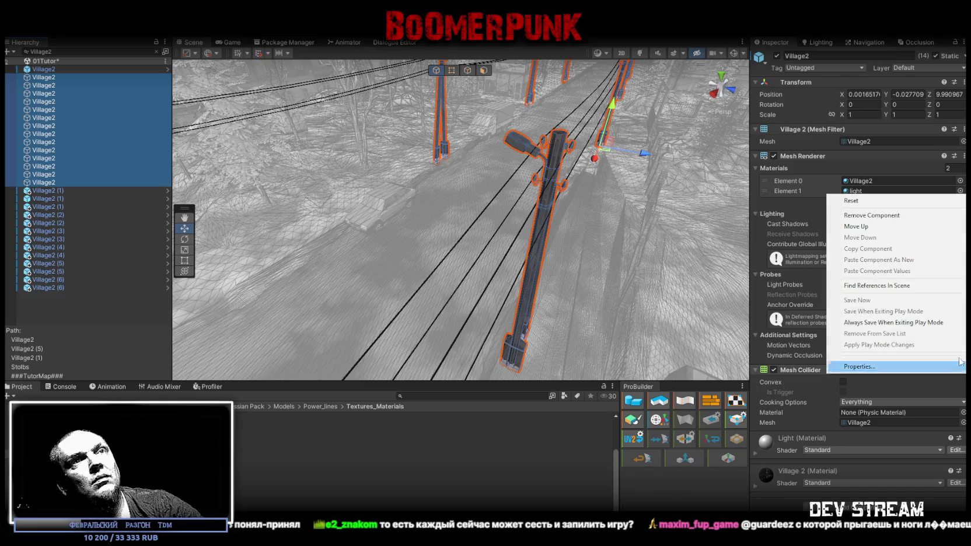
pyautogui.click(877, 217)
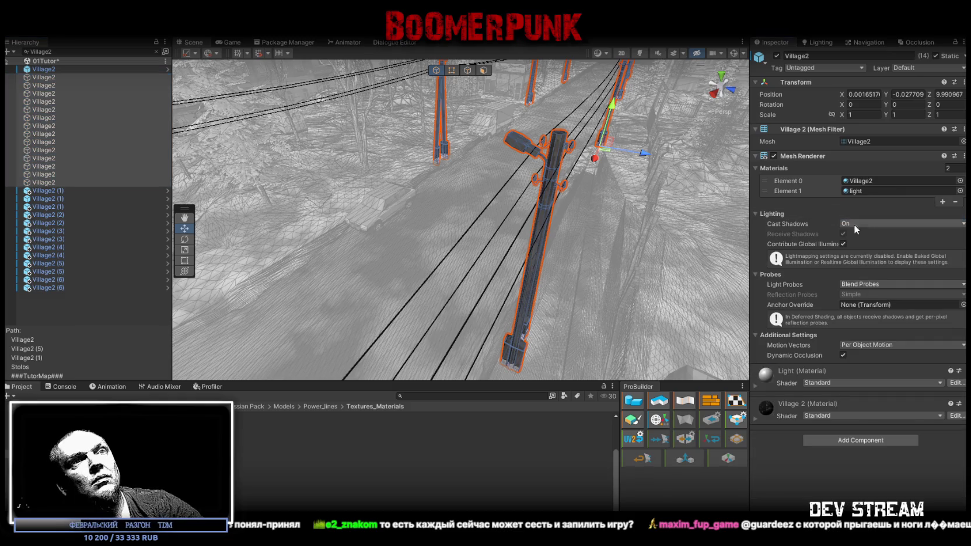
# - Try the orange TDMemisORG2 and TDMemisORG materials in the poles' Element 1 slot
pyautogui.click(960, 191)
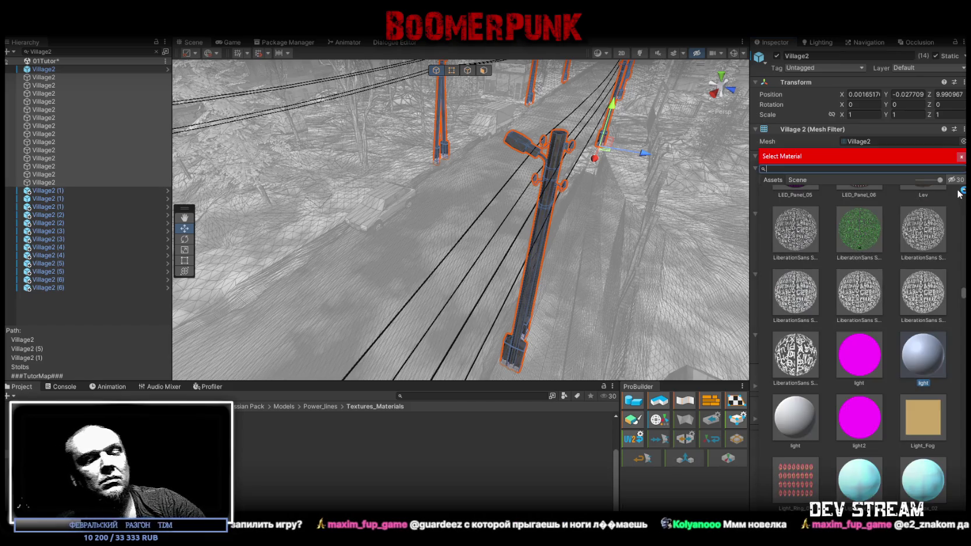
pyautogui.write('org')
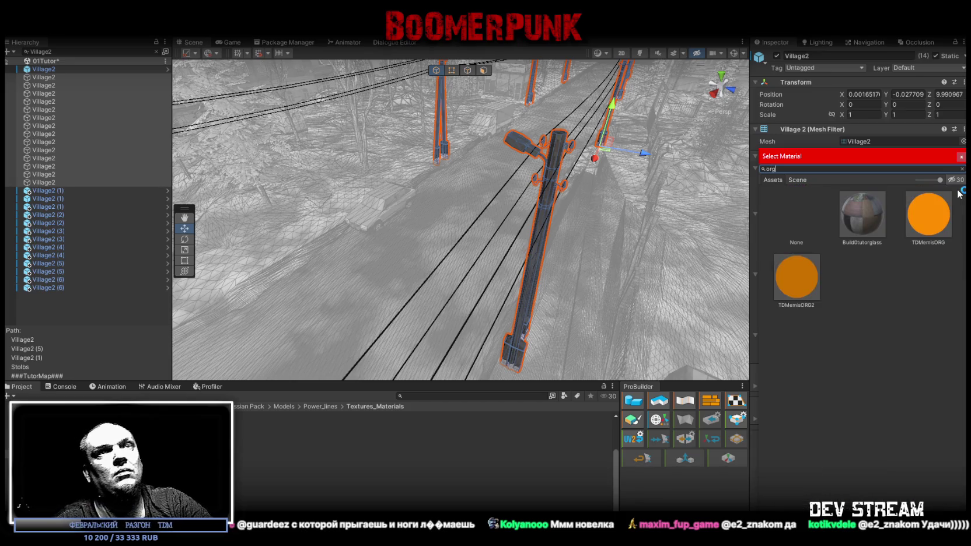
pyautogui.click(816, 285)
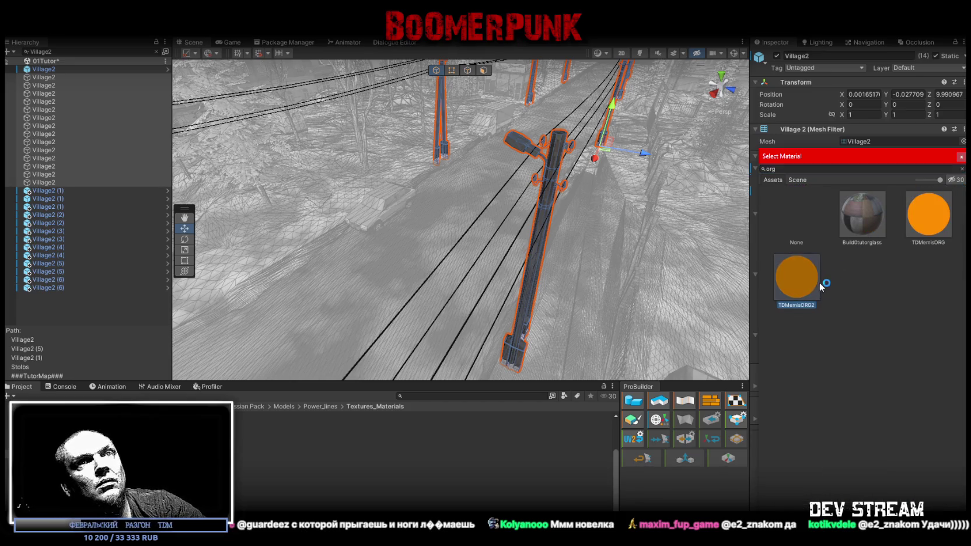
pyautogui.doubleClick(928, 214)
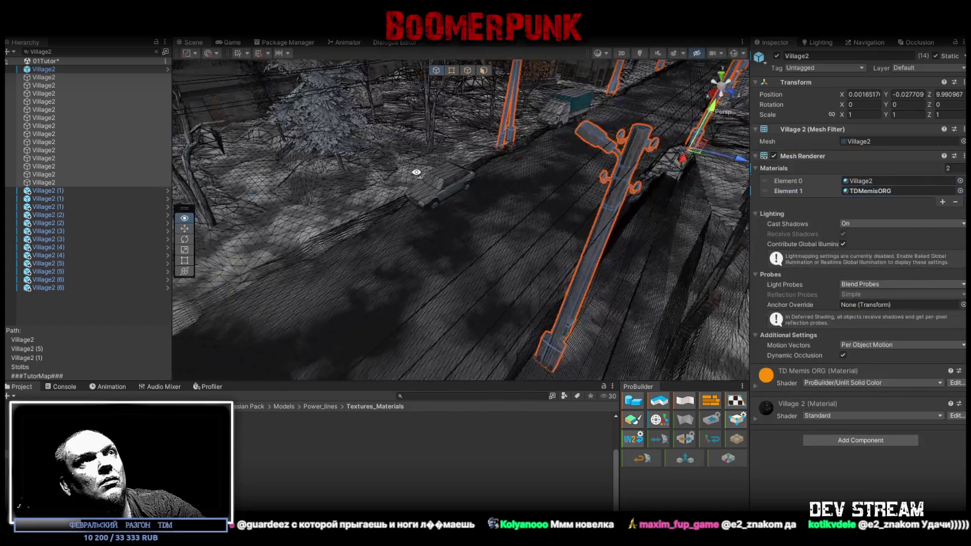
pyautogui.moveTo(601, 84); pyautogui.dragTo(662, 173)
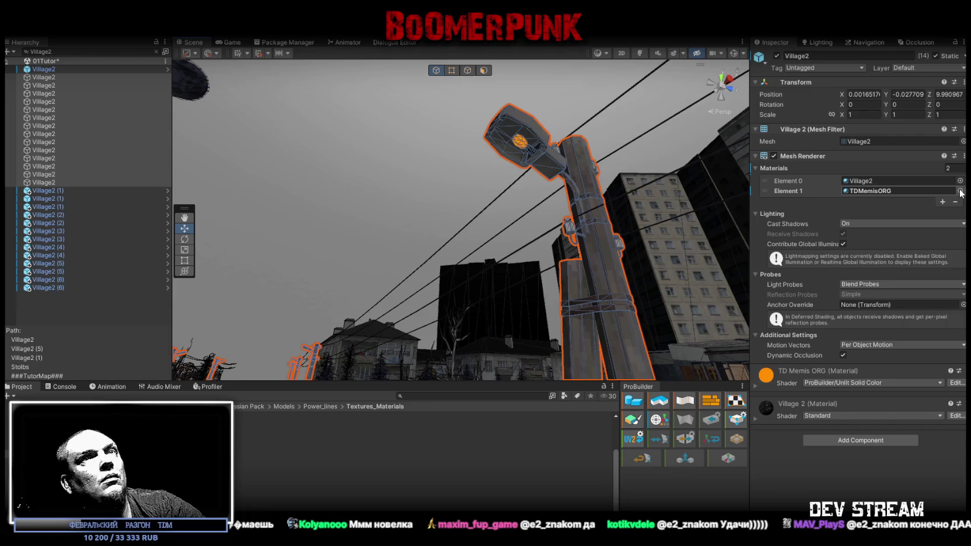
pyautogui.click(960, 191)
pyautogui.write('b')
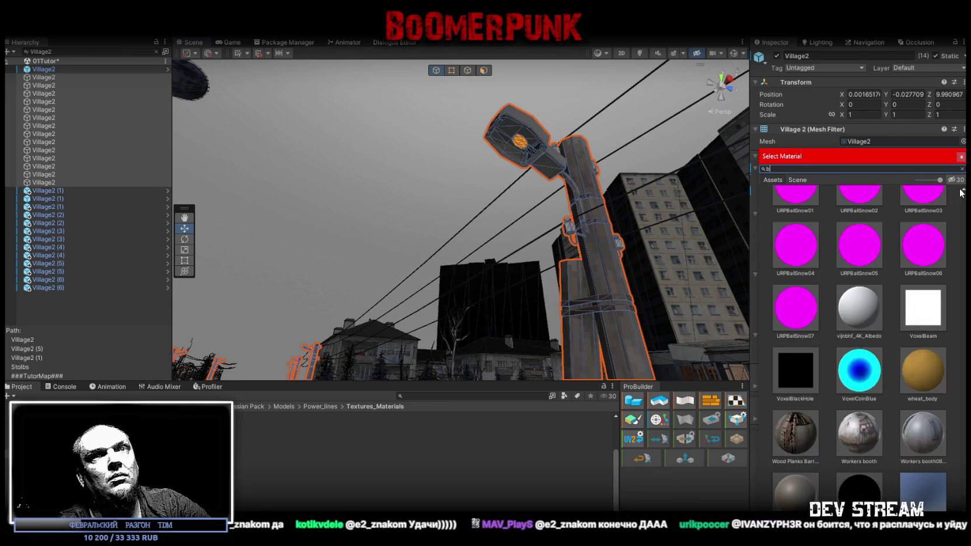
pyautogui.press('BackSpace')
pyautogui.write('org')
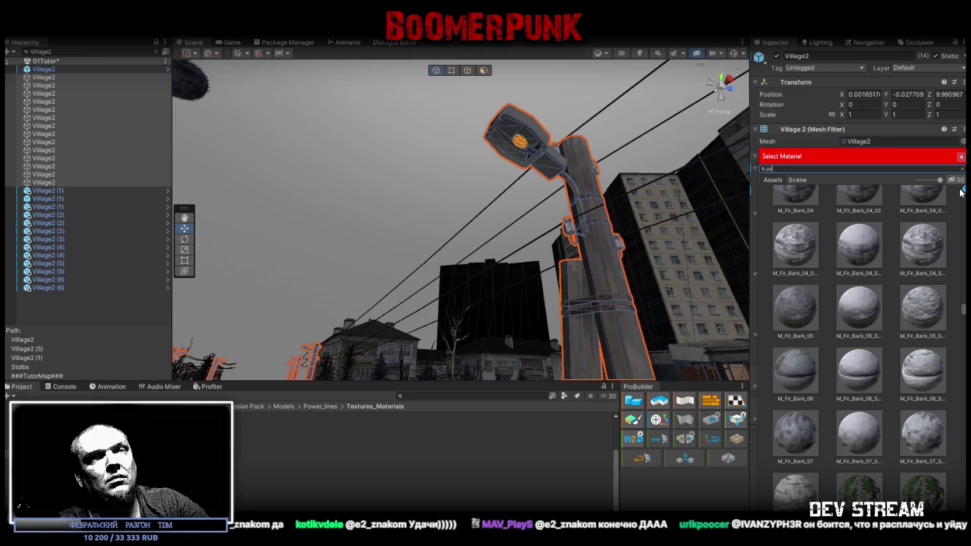
pyautogui.click(935, 216)
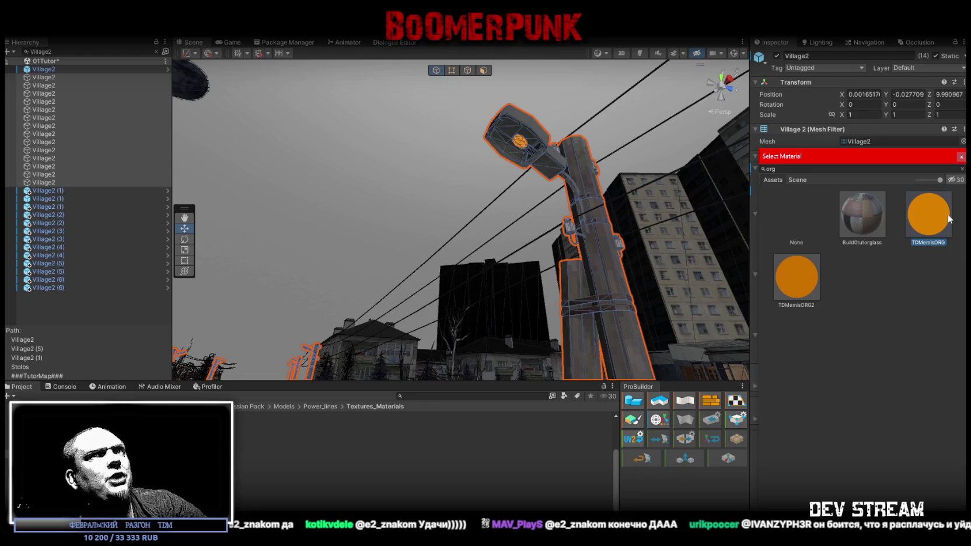
pyautogui.click(962, 156)
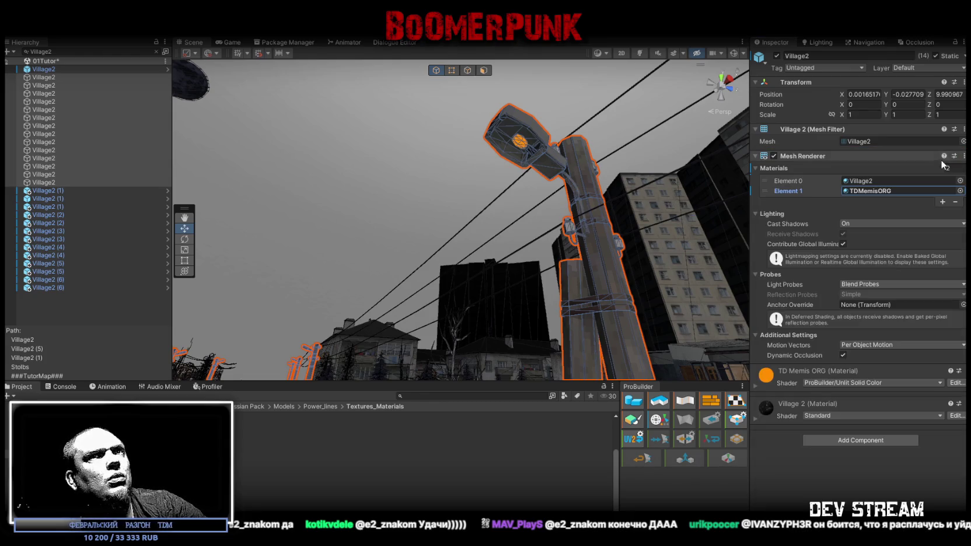
# - Set the poles' Element 1 material to the blue TDMemisBLU
pyautogui.click(960, 191)
pyautogui.click(922, 304)
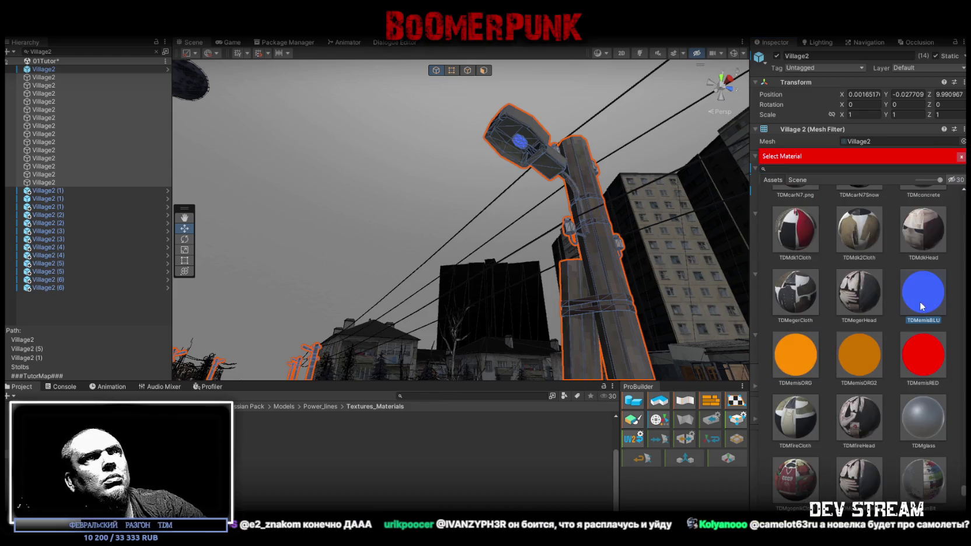
pyautogui.doubleClick(926, 296)
pyautogui.moveTo(350, 274)
pyautogui.mouseDown()
pyautogui.moveTo(330, 287)
pyautogui.moveTo(213, 229)
pyautogui.moveTo(444, 245)
pyautogui.moveTo(451, 210)
pyautogui.moveTo(463, 251)
pyautogui.moveTo(471, 148)
pyautogui.mouseUp()
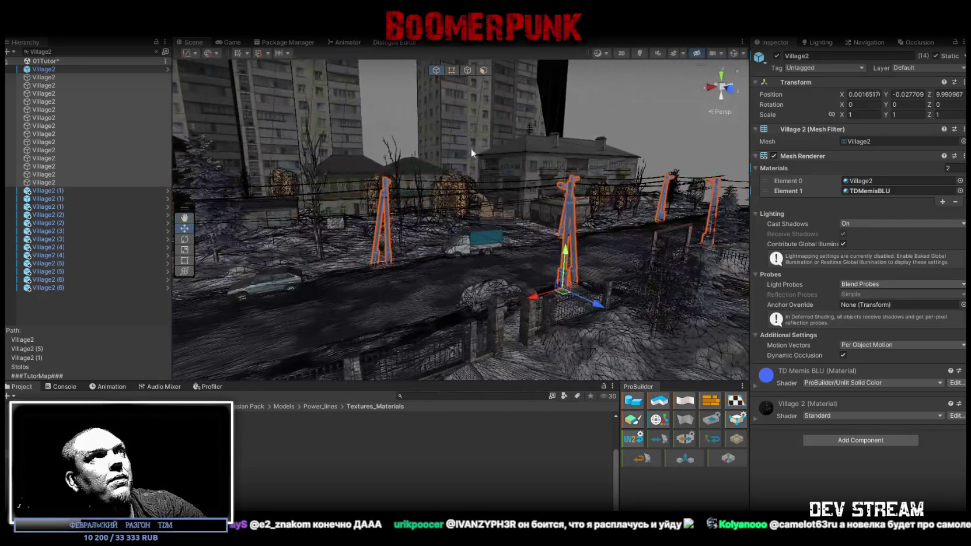
# - Preview the lamps with scene lighting, then turn lighting and effects back off
pyautogui.click(640, 53)
pyautogui.moveTo(496, 193)
pyautogui.mouseDown()
pyautogui.moveTo(533, 195)
pyautogui.moveTo(480, 131)
pyautogui.moveTo(353, 312)
pyautogui.moveTo(589, 329)
pyautogui.moveTo(442, 210)
pyautogui.mouseUp()
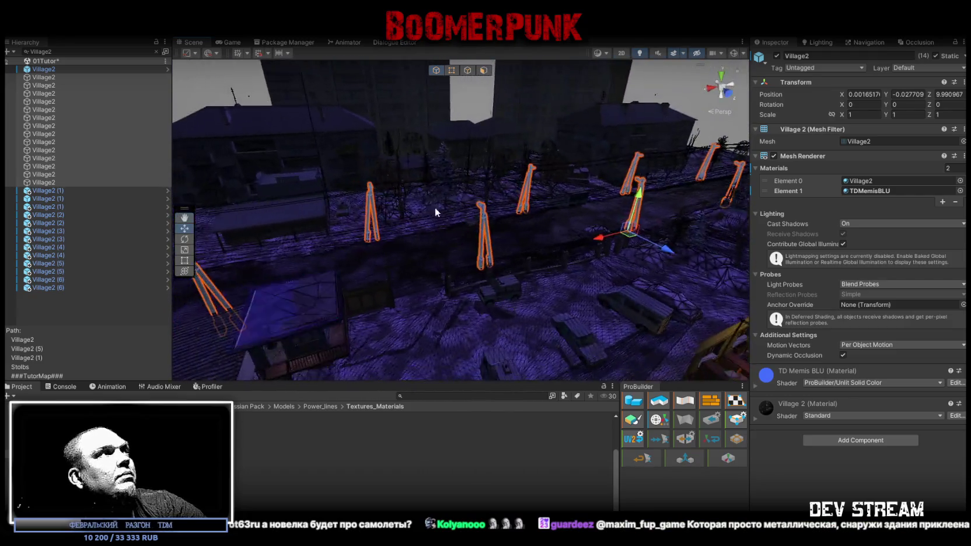
pyautogui.click(674, 55)
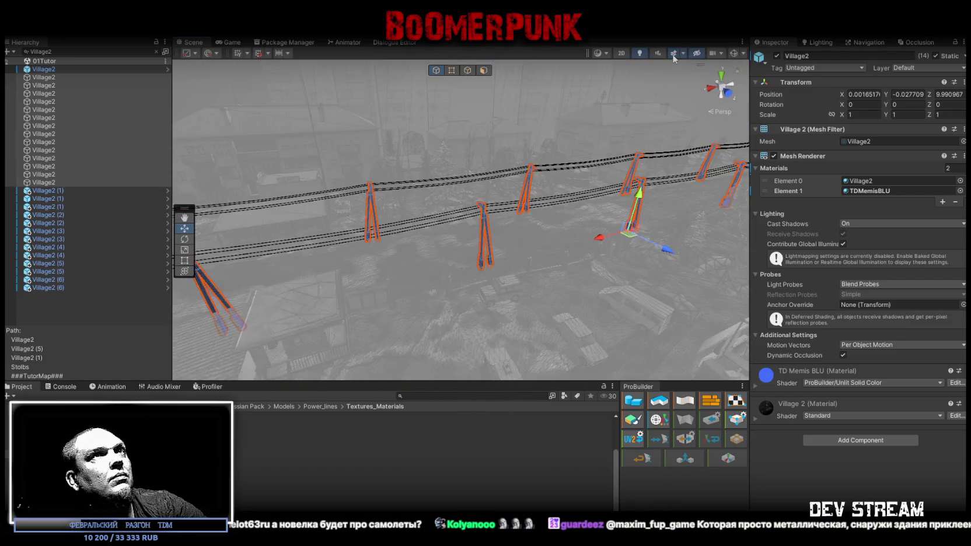
pyautogui.click(641, 54)
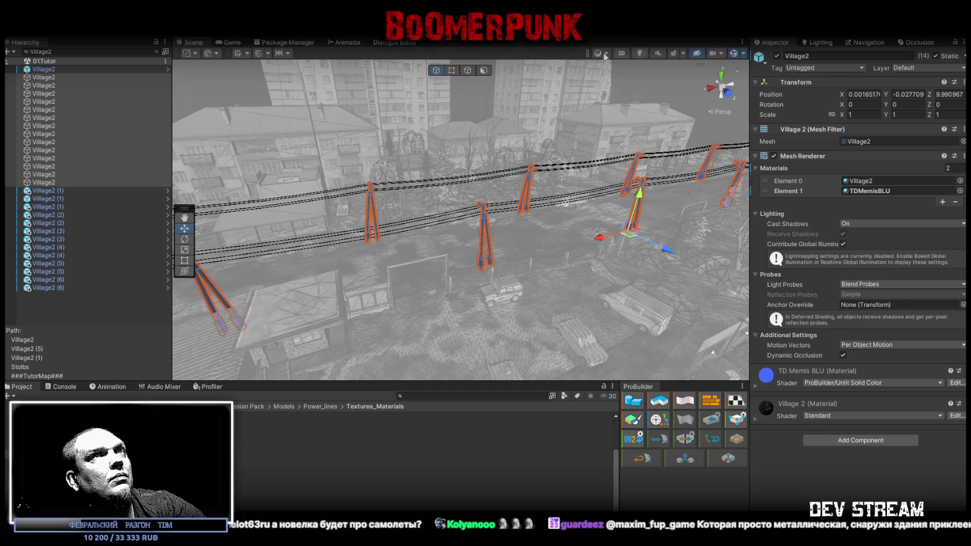
# - Clear the Village2 filter, collapse Stolbs, fly around the street and select ###MAP###
pyautogui.click(156, 51)
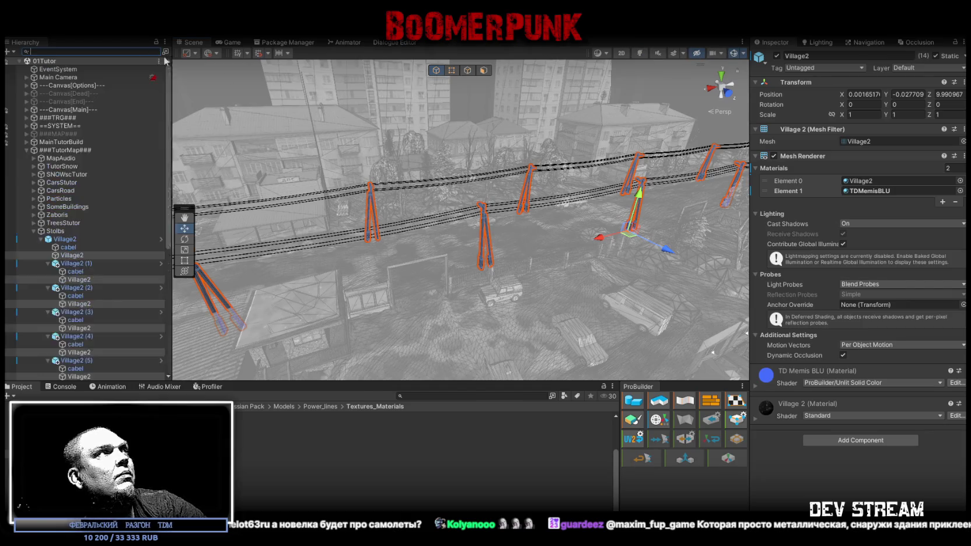
pyautogui.click(33, 231)
pyautogui.moveTo(356, 167); pyautogui.dragTo(579, 203)
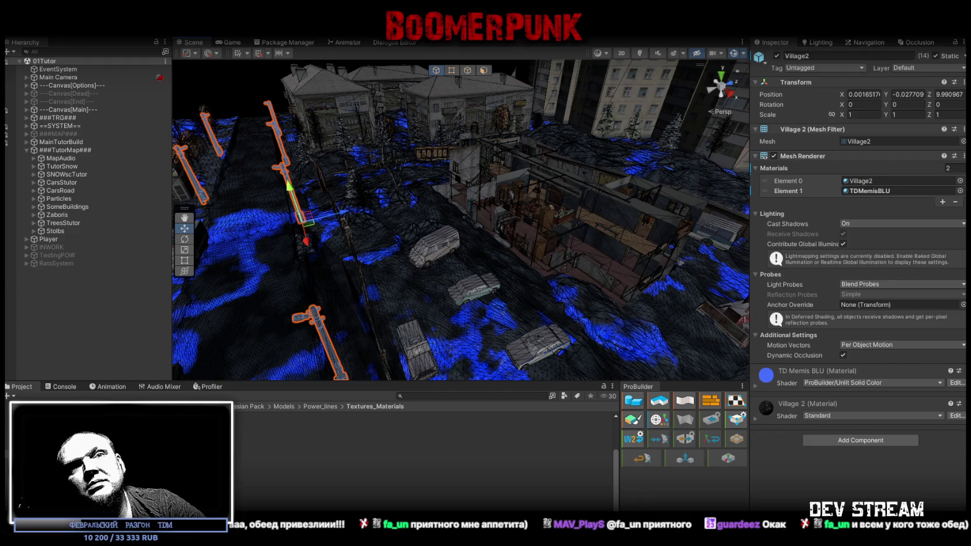
pyautogui.moveTo(553, 343)
pyautogui.mouseDown()
pyautogui.moveTo(586, 308)
pyautogui.moveTo(559, 289)
pyautogui.moveTo(553, 336)
pyautogui.moveTo(537, 347)
pyautogui.moveTo(561, 343)
pyautogui.mouseUp()
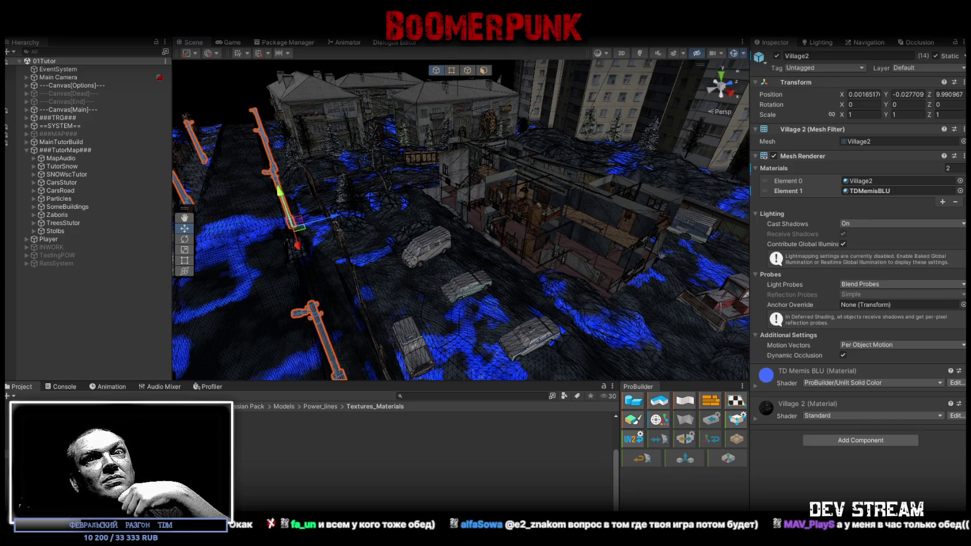
pyautogui.press('Up')
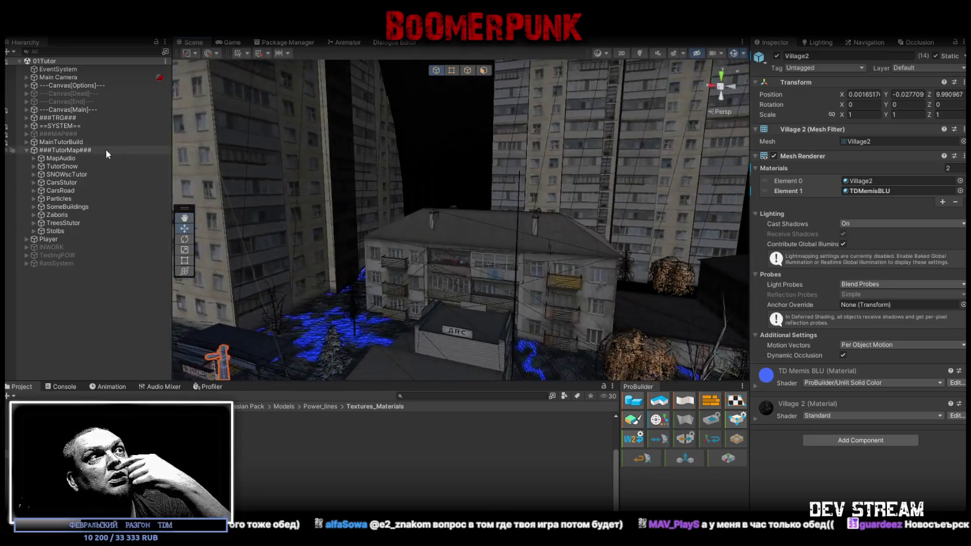
pyautogui.click(58, 136)
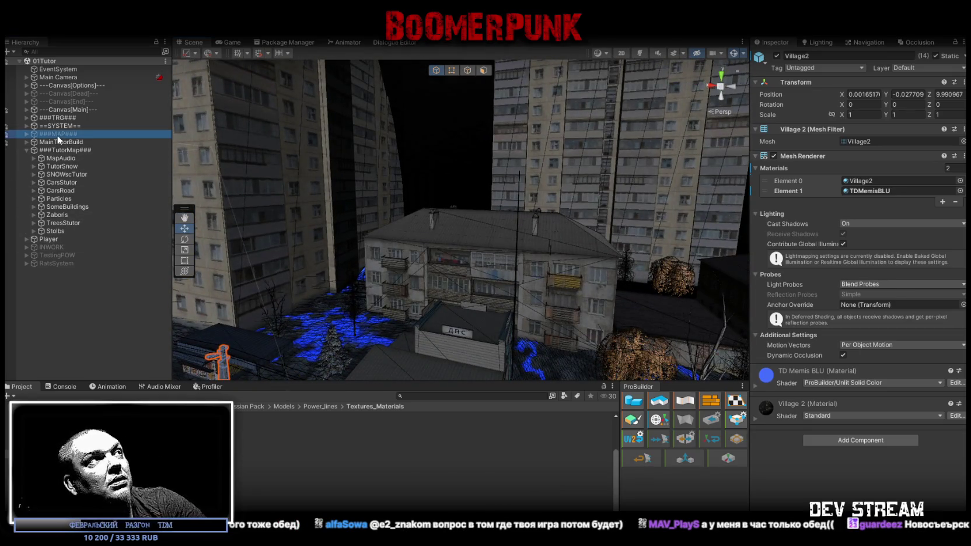
# - Show the ###MAP### object to look over the city blocks, then hide it again
pyautogui.moveTo(303, 146)
pyautogui.mouseDown()
pyautogui.moveTo(395, 150)
pyautogui.moveTo(412, 164)
pyautogui.moveTo(347, 239)
pyautogui.moveTo(142, 231)
pyautogui.moveTo(808, 212)
pyautogui.moveTo(750, 224)
pyautogui.moveTo(93, 248)
pyautogui.moveTo(351, 192)
pyautogui.mouseUp()
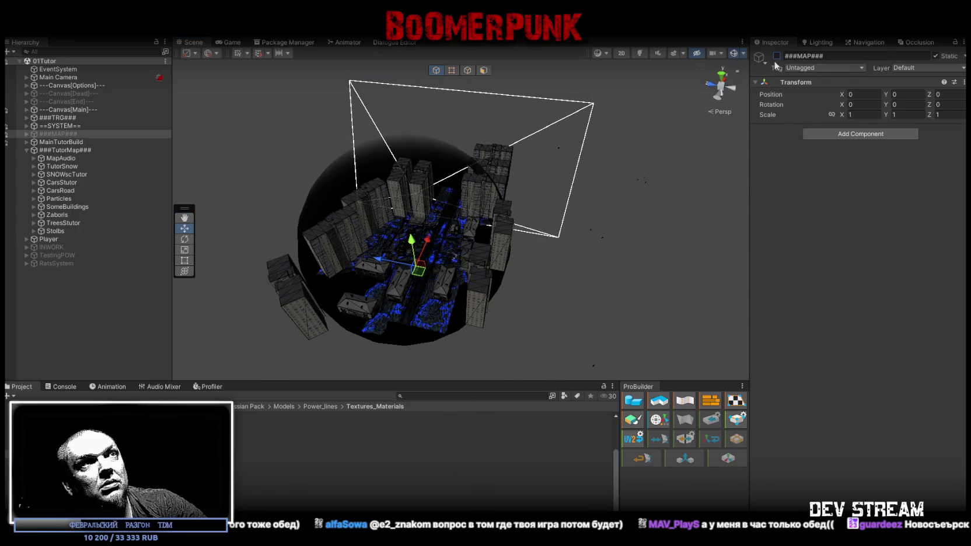
pyautogui.click(777, 56)
pyautogui.moveTo(462, 233); pyautogui.dragTo(379, 240)
pyautogui.moveTo(666, 189); pyautogui.dragTo(467, 219)
pyautogui.click(777, 56)
pyautogui.moveTo(479, 269)
pyautogui.mouseDown()
pyautogui.moveTo(397, 278)
pyautogui.moveTo(535, 255)
pyautogui.moveTo(524, 278)
pyautogui.moveTo(425, 291)
pyautogui.moveTo(405, 195)
pyautogui.moveTo(468, 200)
pyautogui.moveTo(249, 200)
pyautogui.moveTo(313, 193)
pyautogui.moveTo(467, 231)
pyautogui.mouseUp()
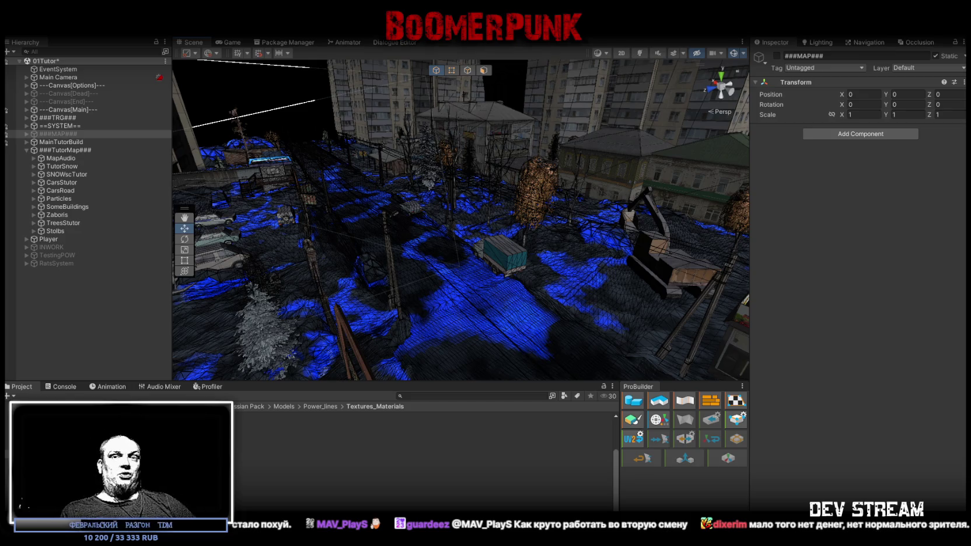
# - Select ###MAP### and start a hierarchy name search with 'racow'
pyautogui.moveTo(469, 187)
pyautogui.mouseDown()
pyautogui.moveTo(348, 188)
pyautogui.moveTo(532, 221)
pyautogui.mouseUp()
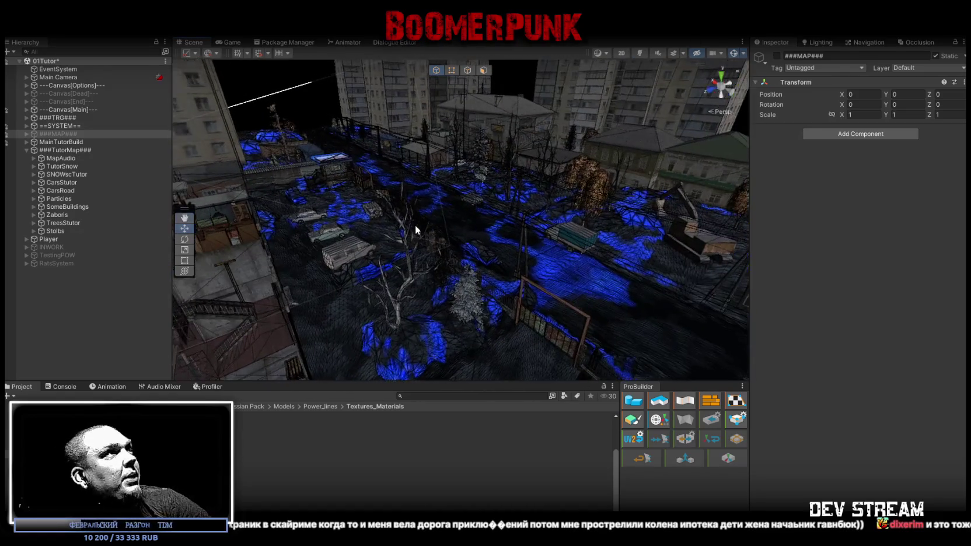
pyautogui.click(27, 150)
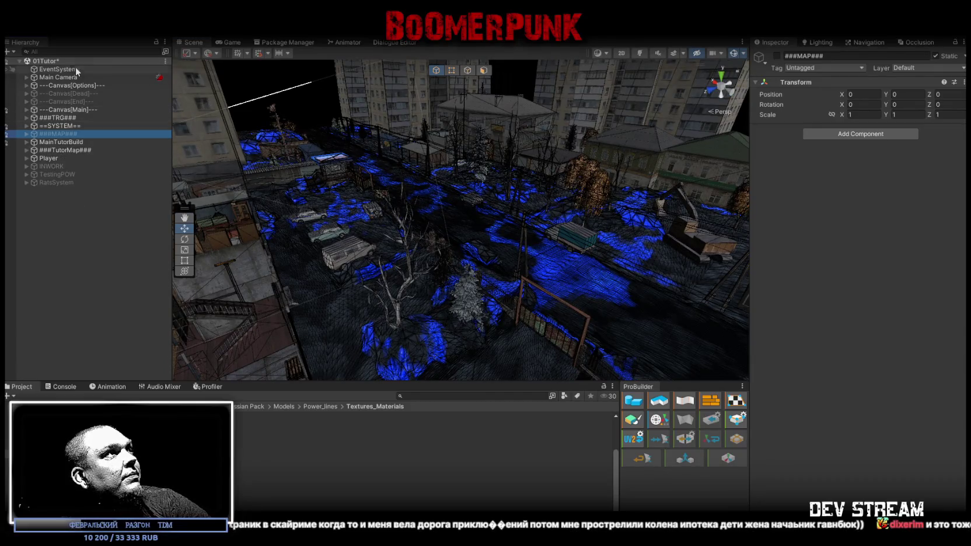
pyautogui.click(82, 52)
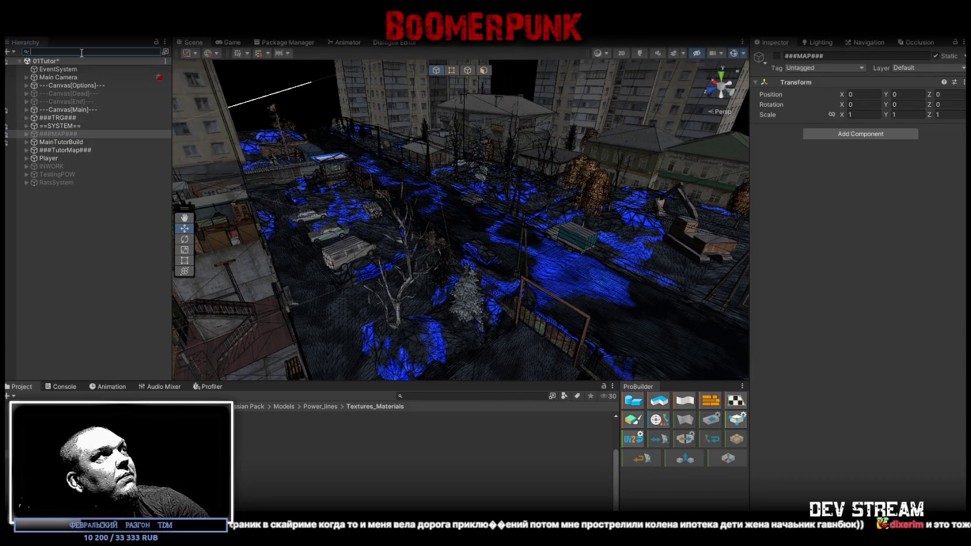
pyautogui.write('rav')
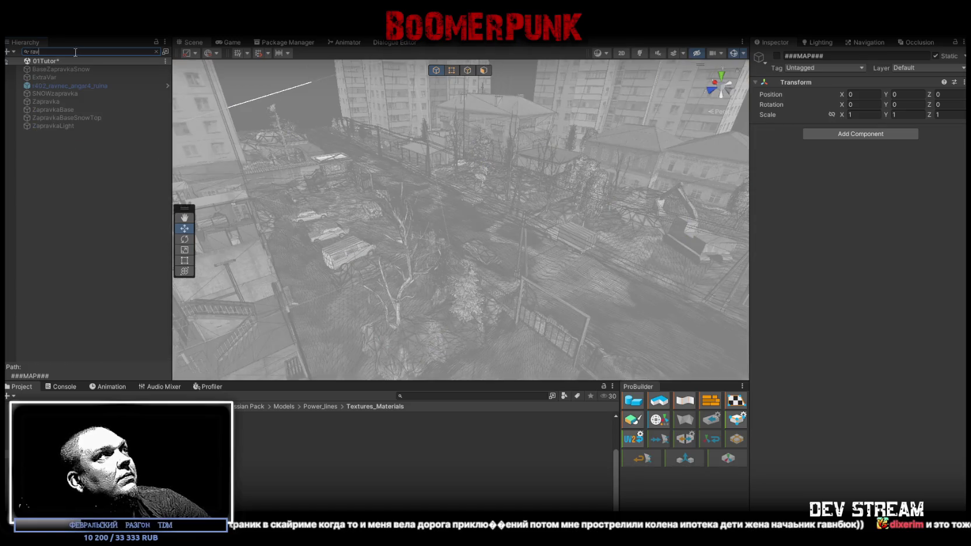
pyautogui.write('crow')
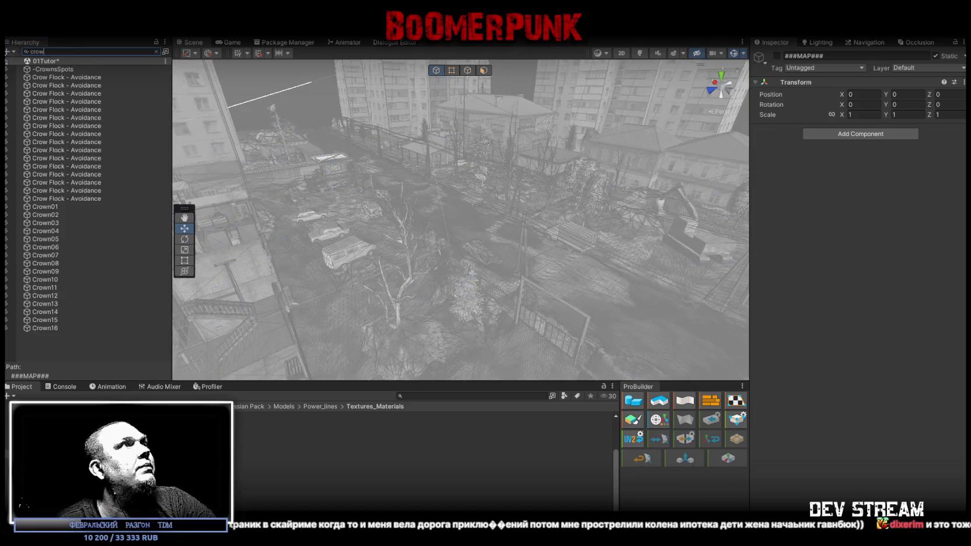
# - Pick the first Crow Flock search result, clear the search, and inspect Crown15 and SkyDomeTDMtop
pyautogui.click(65, 79)
pyautogui.click(157, 51)
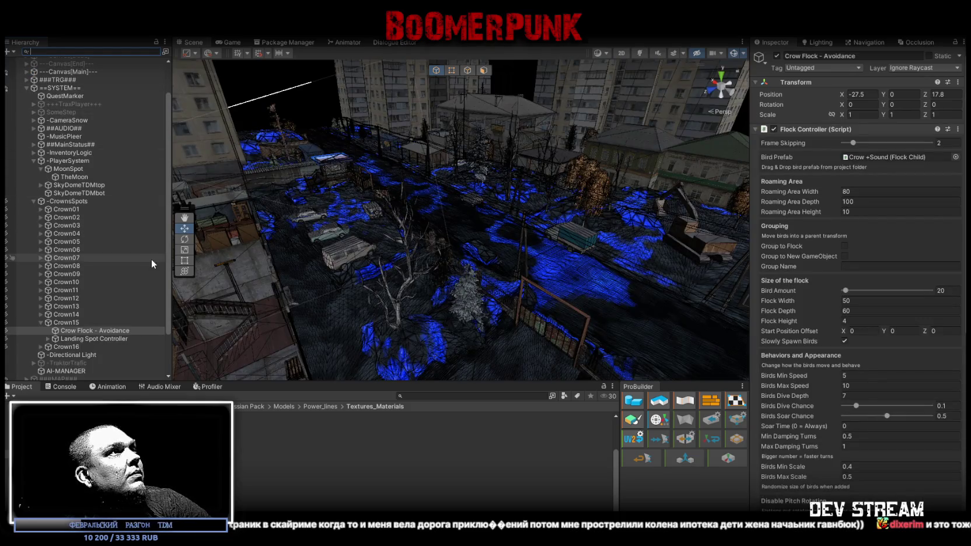
pyautogui.click(39, 322)
pyautogui.doubleClick(66, 322)
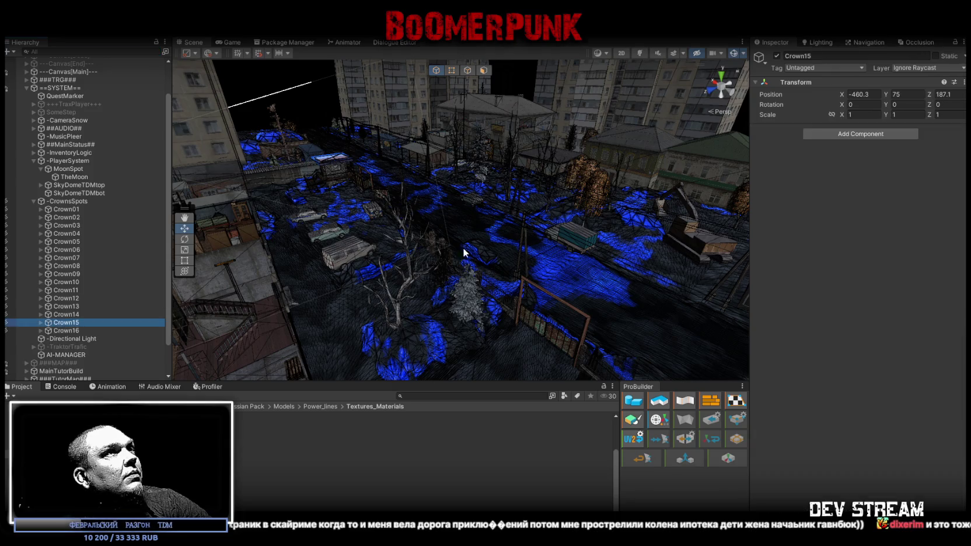
pyautogui.moveTo(530, 167)
pyautogui.mouseDown()
pyautogui.moveTo(746, 256)
pyautogui.moveTo(733, 283)
pyautogui.mouseUp()
pyautogui.click(688, 318)
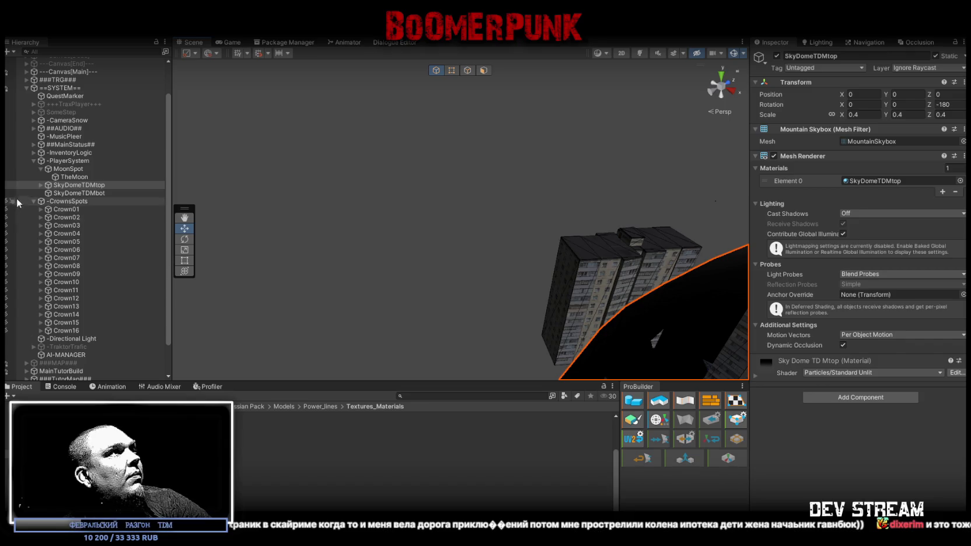
pyautogui.click(82, 185)
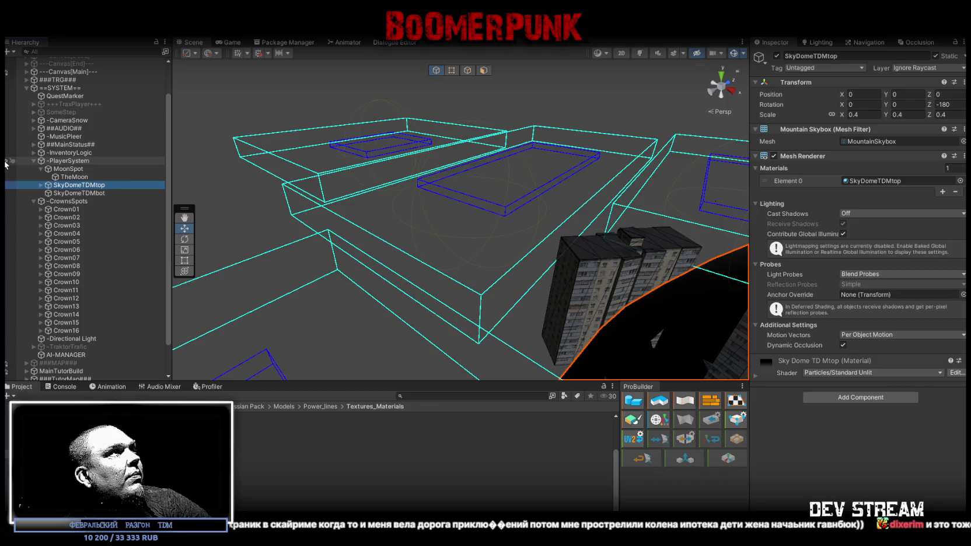
# - Delete the crow spots Crown02 through Crown16 from CrownsSpots
pyautogui.moveTo(467, 222); pyautogui.dragTo(499, 203)
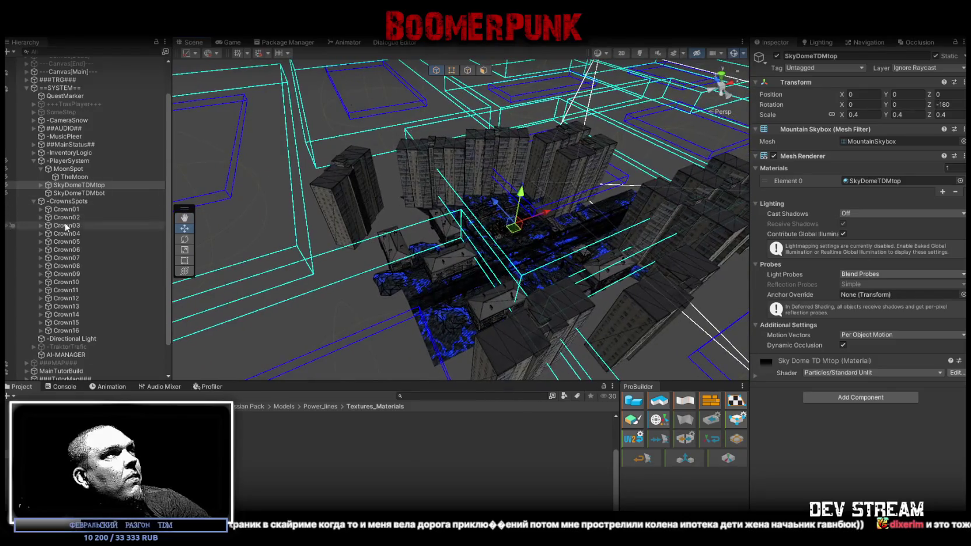
pyautogui.click(64, 217)
pyautogui.keyDown('shift'); pyautogui.click(85, 330); pyautogui.keyUp('shift')
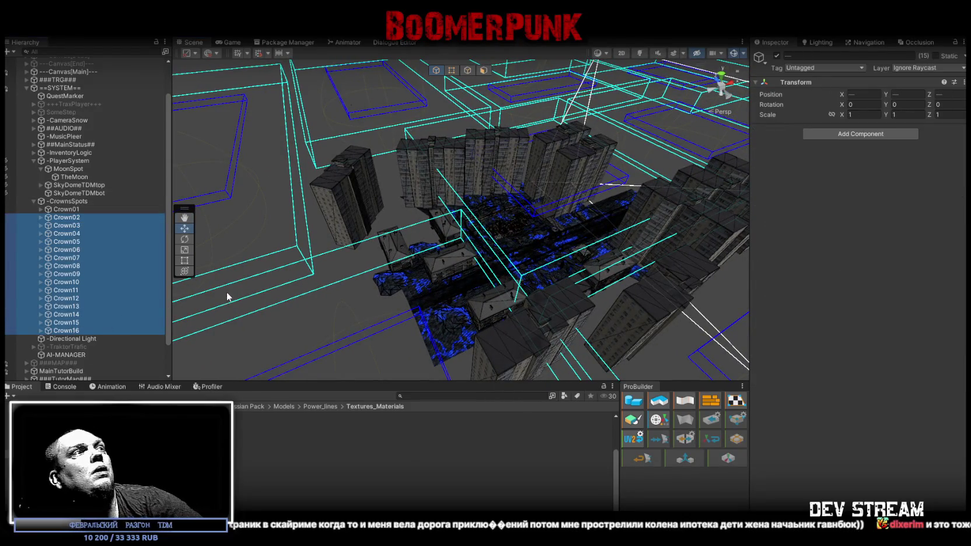
pyautogui.press('Delete')
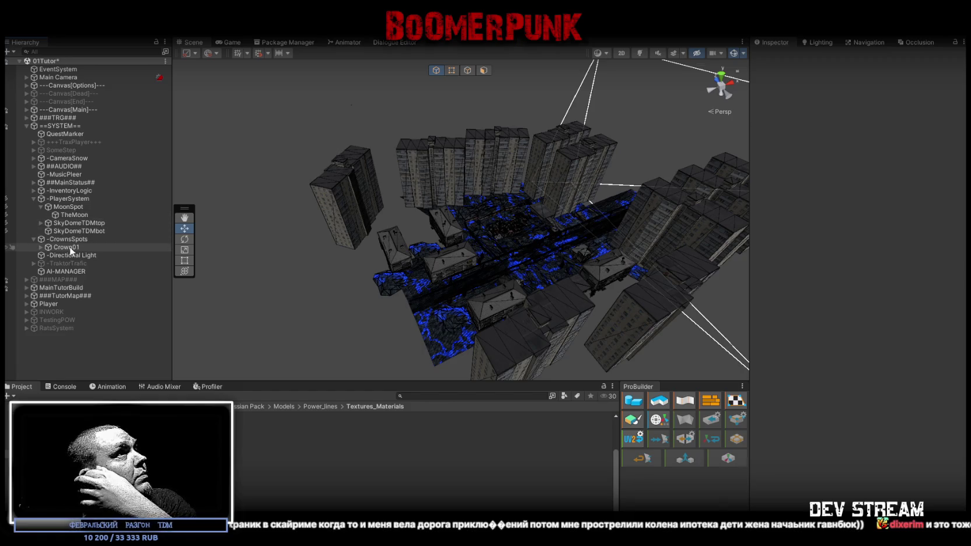
# - Select the remaining Crown01 spot and set its Position X and Z to 0
pyautogui.click(70, 246)
pyautogui.click(67, 244)
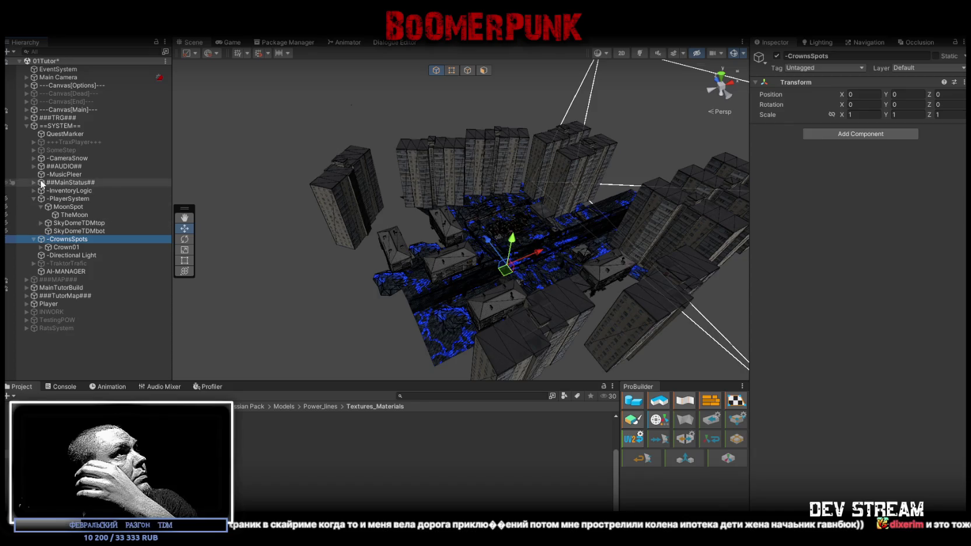
pyautogui.click(34, 200)
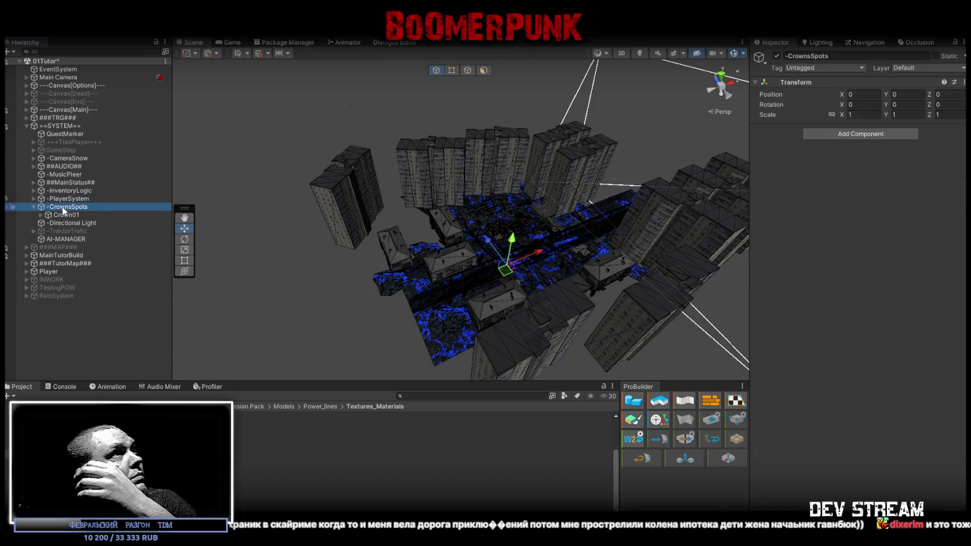
pyautogui.moveTo(418, 226)
pyautogui.mouseDown()
pyautogui.moveTo(568, 200)
pyautogui.moveTo(716, 201)
pyautogui.moveTo(619, 204)
pyautogui.mouseUp()
pyautogui.click(66, 214)
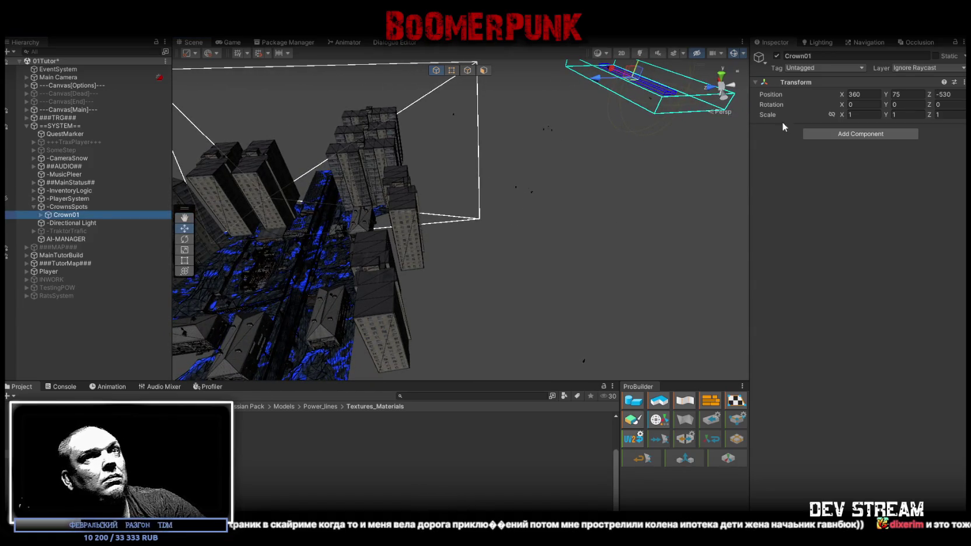
pyautogui.click(871, 95)
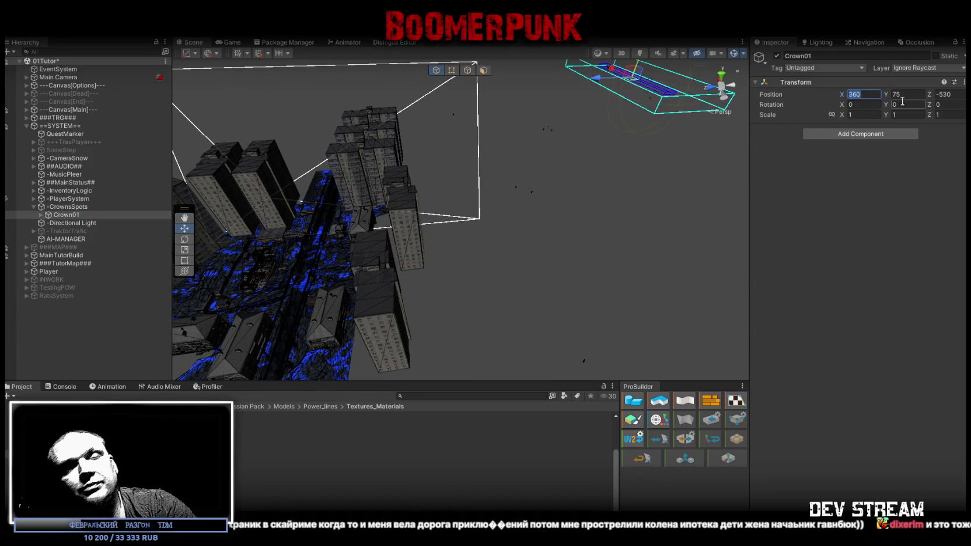
pyautogui.write('0')
pyautogui.click(945, 94)
pyautogui.write('0')
pyautogui.moveTo(350, 157); pyautogui.dragTo(455, 157)
# - Expand Crown01 and inspect its Crow Flock - Avoidance, Landing Spot Controller and Landing Spot children
pyautogui.click(40, 215)
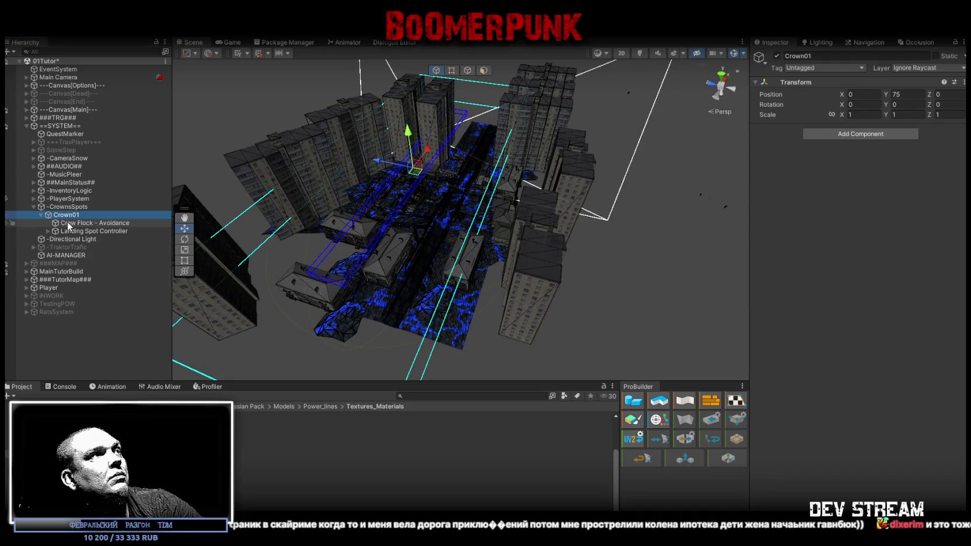
pyautogui.click(69, 224)
pyautogui.click(70, 231)
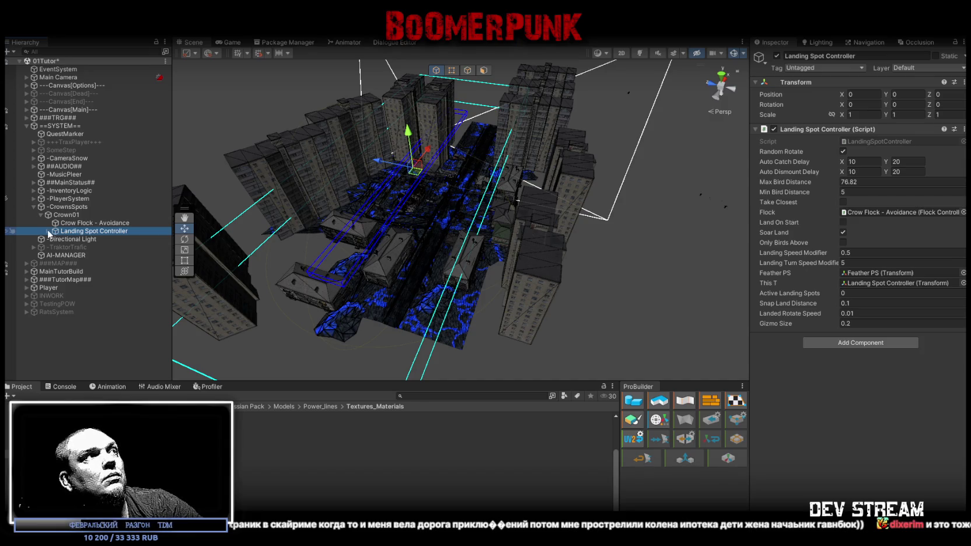
pyautogui.click(48, 231)
pyautogui.click(75, 240)
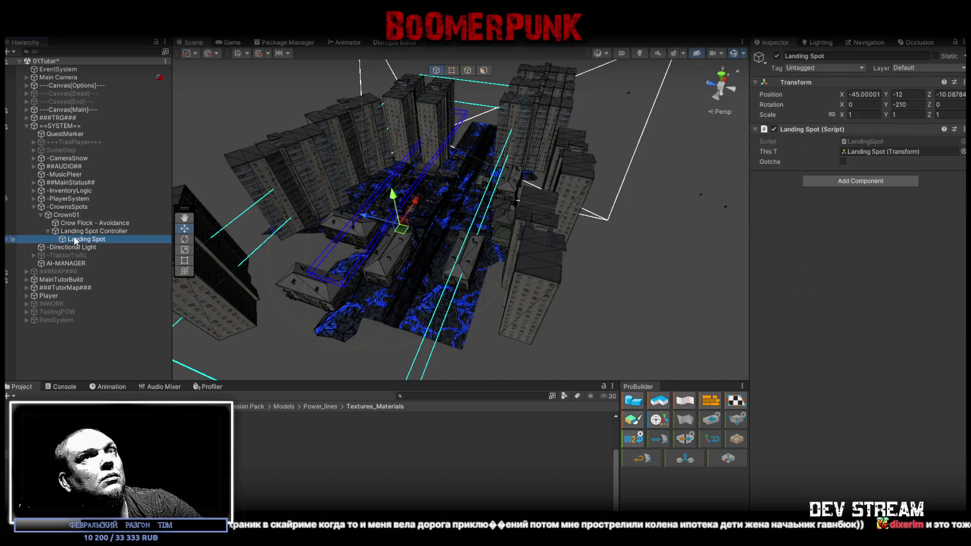
pyautogui.press('Up')
pyautogui.press('Up')
pyautogui.press('Up')
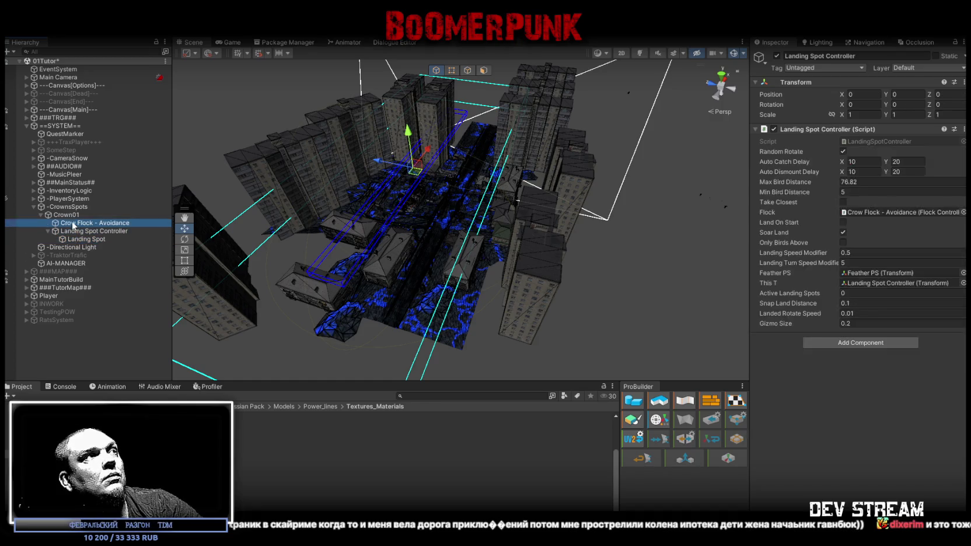
# - Frame Crown01 and move it along Z to sit at 0, 75, -35
pyautogui.moveTo(350, 164)
pyautogui.mouseDown()
pyautogui.moveTo(283, 150)
pyautogui.moveTo(305, 182)
pyautogui.moveTo(342, 116)
pyautogui.moveTo(242, 204)
pyautogui.mouseUp()
pyautogui.doubleClick(76, 215)
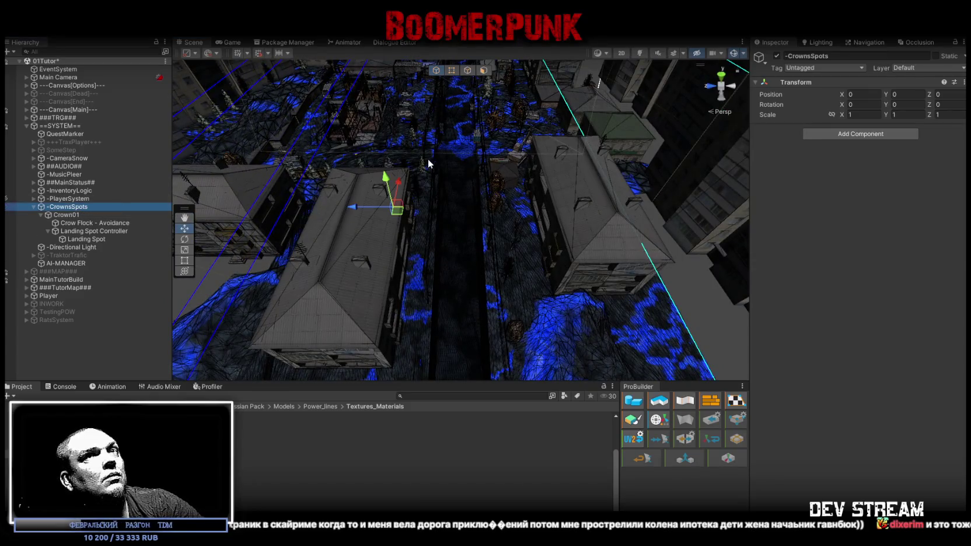
pyautogui.moveTo(461, 175)
pyautogui.mouseDown()
pyautogui.moveTo(463, 128)
pyautogui.moveTo(397, 125)
pyautogui.moveTo(444, 132)
pyautogui.mouseUp()
pyautogui.click(897, 115)
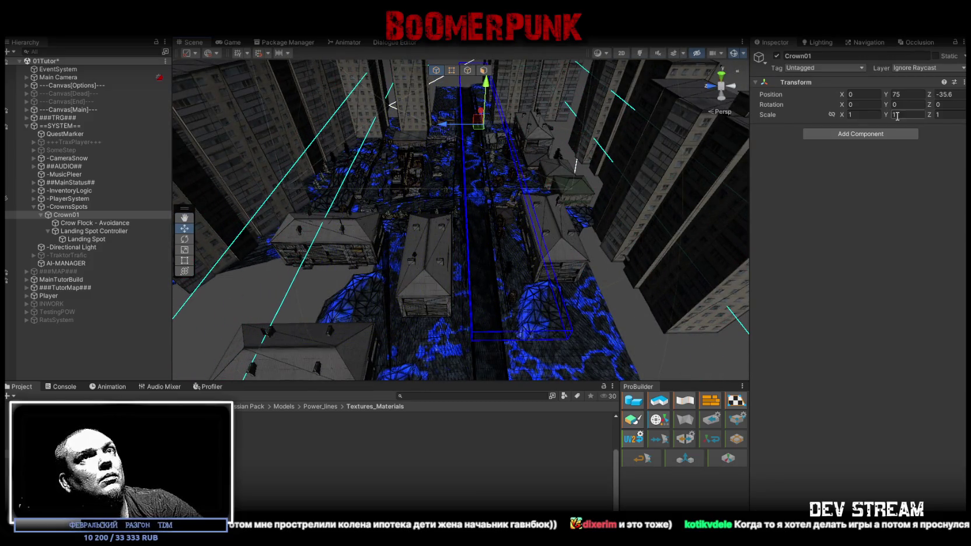
pyautogui.moveTo(514, 169); pyautogui.dragTo(540, 163)
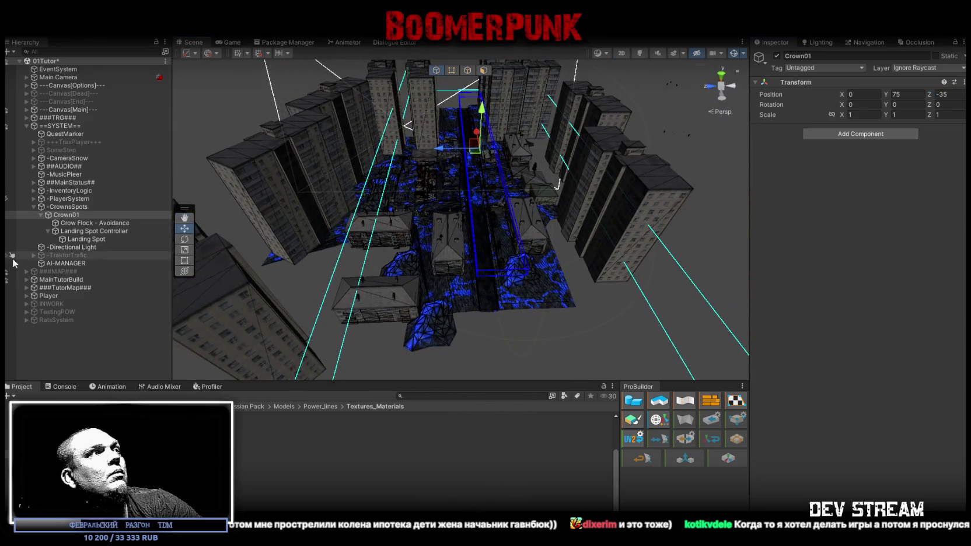
pyautogui.click(96, 224)
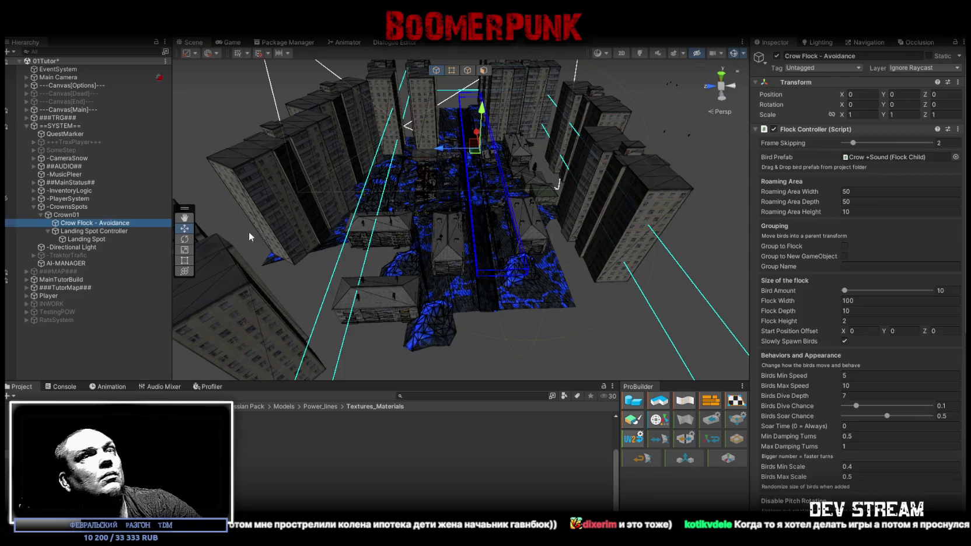
# - Enter new Roaming Area Width and Depth values, bringing Depth to 20
pyautogui.click(847, 192)
pyautogui.write('10')
pyautogui.click(847, 201)
pyautogui.write('10')
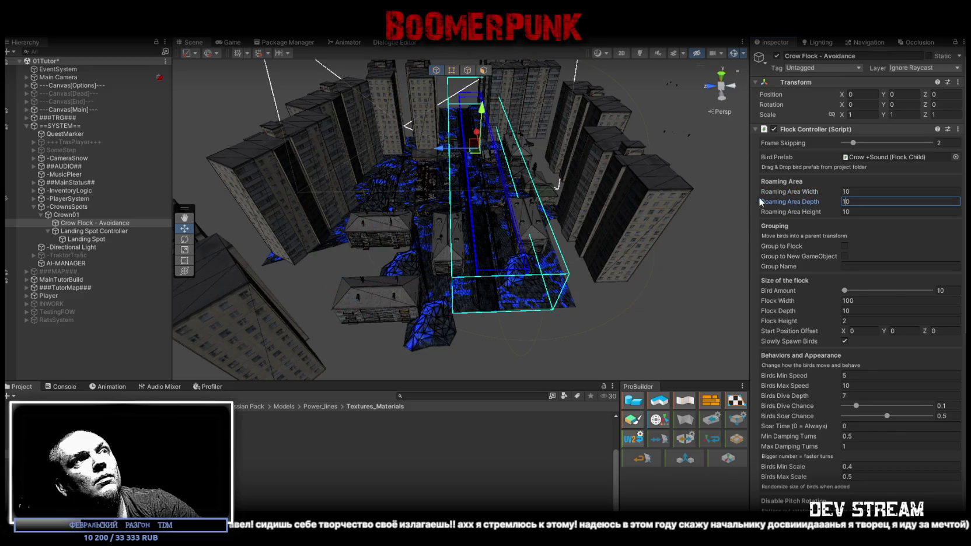
pyautogui.press('Return')
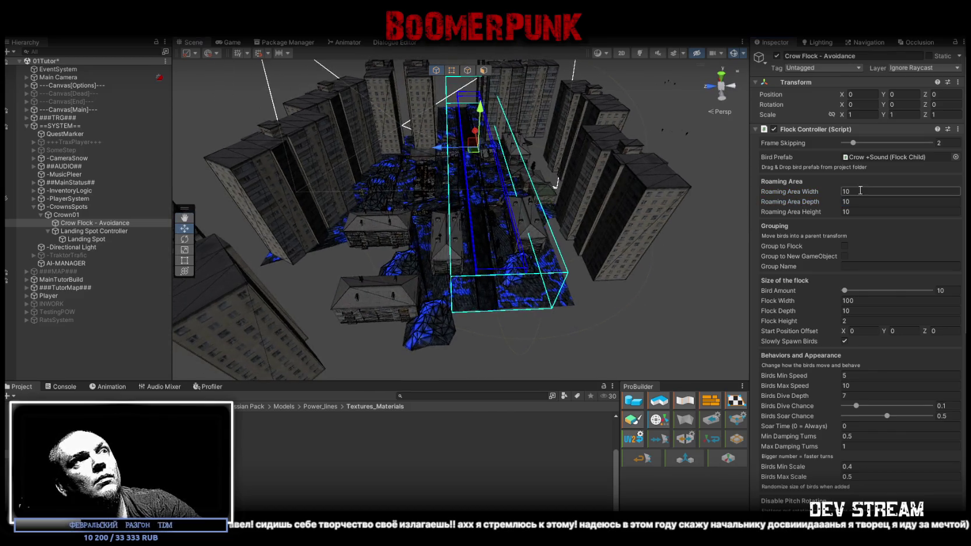
pyautogui.write('20')
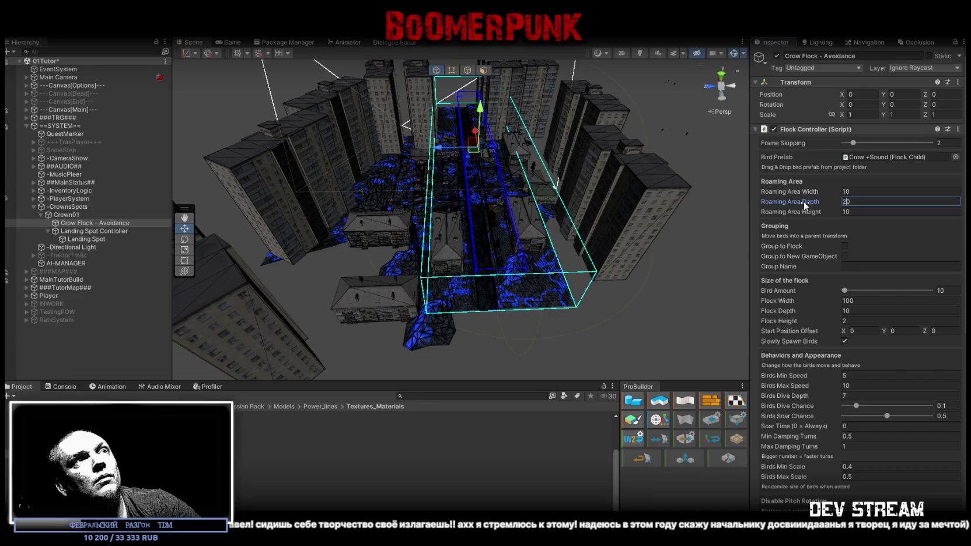
pyautogui.moveTo(732, 187)
pyautogui.mouseDown()
pyautogui.moveTo(579, 149)
pyautogui.moveTo(571, 95)
pyautogui.mouseUp()
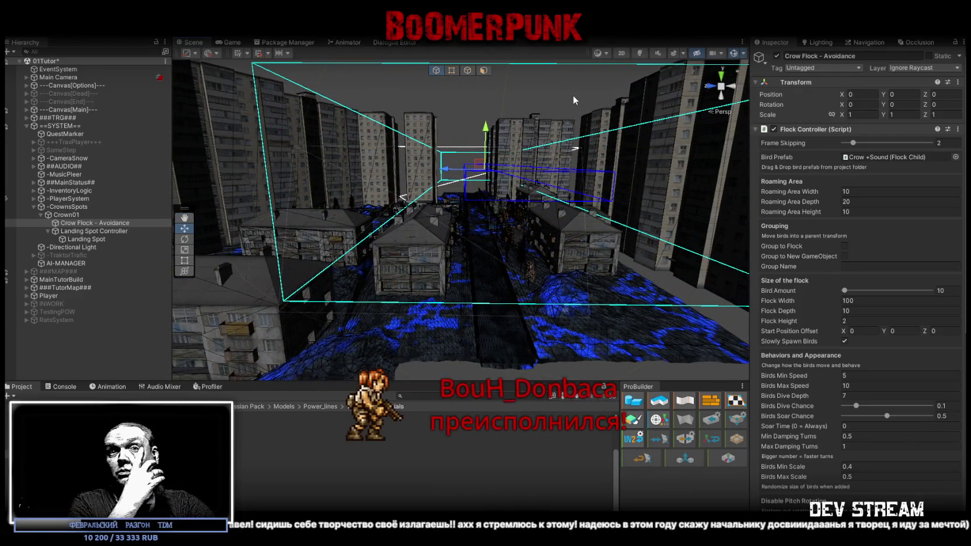
pyautogui.moveTo(577, 102); pyautogui.dragTo(558, 274)
# - Set Roaming Area Height to 10, Width to 20, and Flock Width to 50
pyautogui.click(853, 212)
pyautogui.write('20')
pyautogui.press('Return')
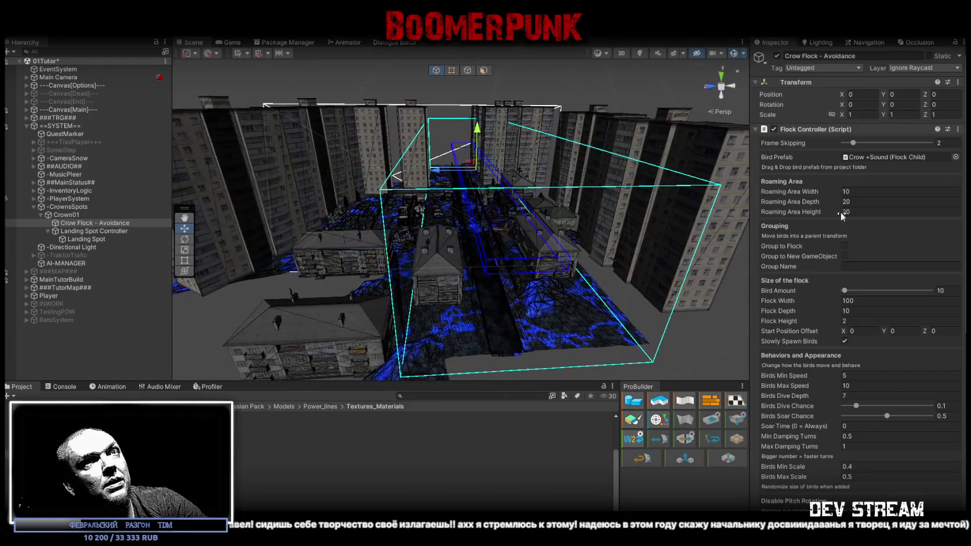
pyautogui.click(857, 191)
pyautogui.write('20')
pyautogui.moveTo(554, 216); pyautogui.dragTo(587, 229)
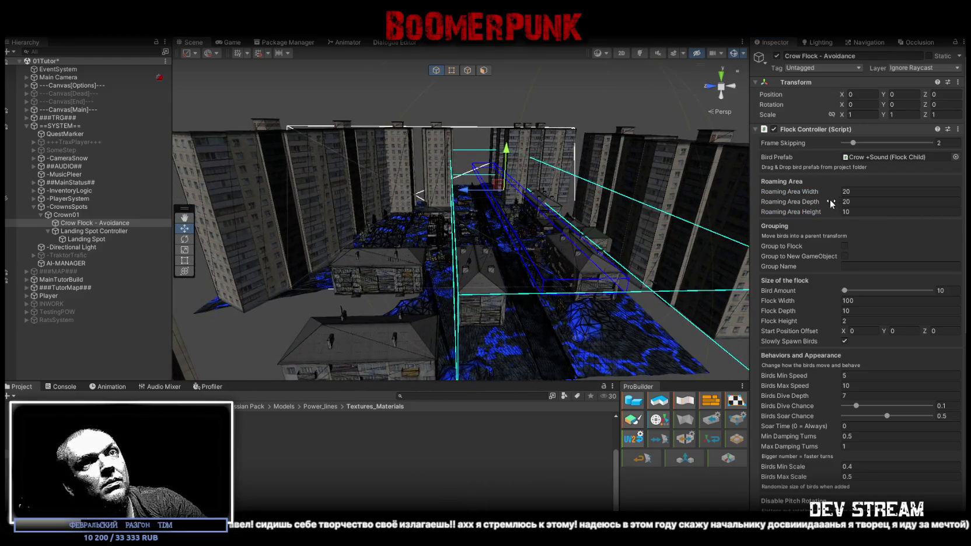
pyautogui.click(851, 302)
pyautogui.write('50')
pyautogui.moveTo(485, 198)
pyautogui.mouseDown()
pyautogui.moveTo(465, 179)
pyautogui.moveTo(636, 241)
pyautogui.moveTo(729, 290)
pyautogui.mouseUp()
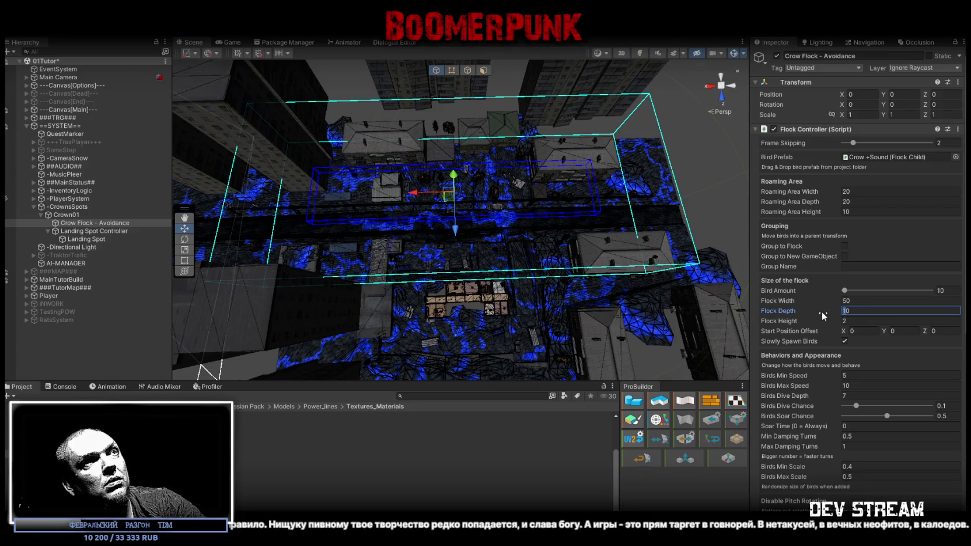
# - Confirm Flock Depth 20, then select Crown01 and undo a trial sideways move
pyautogui.write('20')
pyautogui.press('Return')
pyautogui.scroll(3, 595, 240)
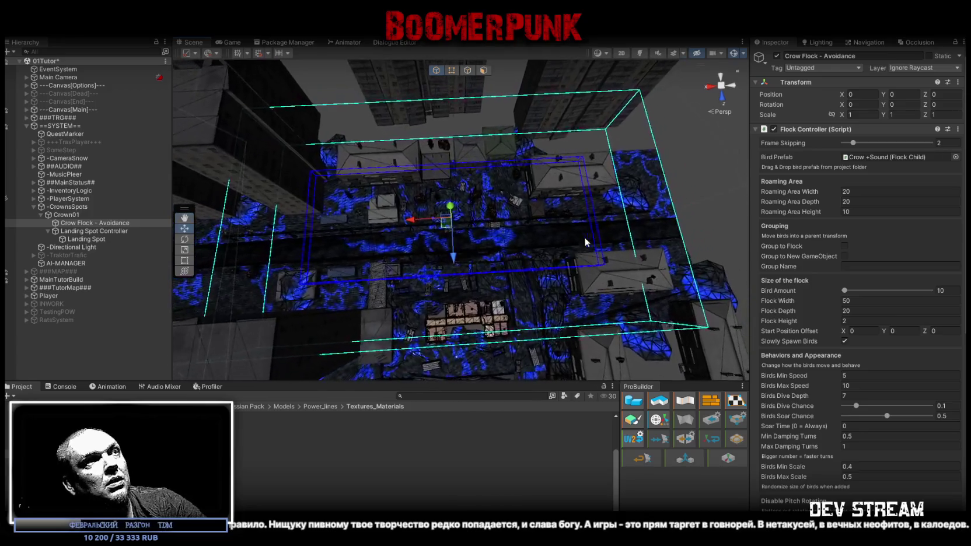
pyautogui.click(67, 215)
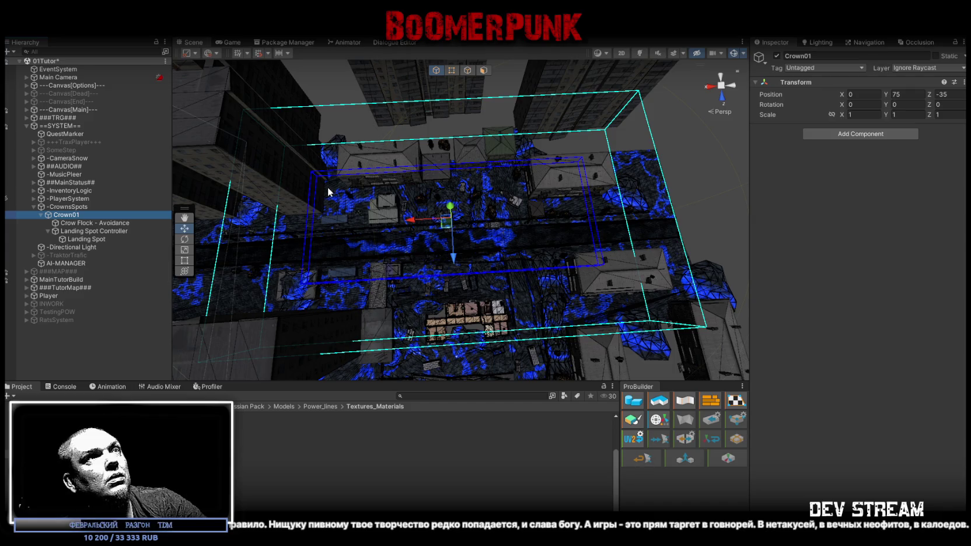
pyautogui.moveTo(409, 217)
pyautogui.mouseDown()
pyautogui.moveTo(424, 220)
pyautogui.moveTo(295, 178)
pyautogui.moveTo(230, 129)
pyautogui.moveTo(344, 198)
pyautogui.mouseUp()
pyautogui.hotkey('ctrl', 'z')
# - Set the Crow Flock - Avoidance Flock Depth to 40
pyautogui.click(93, 223)
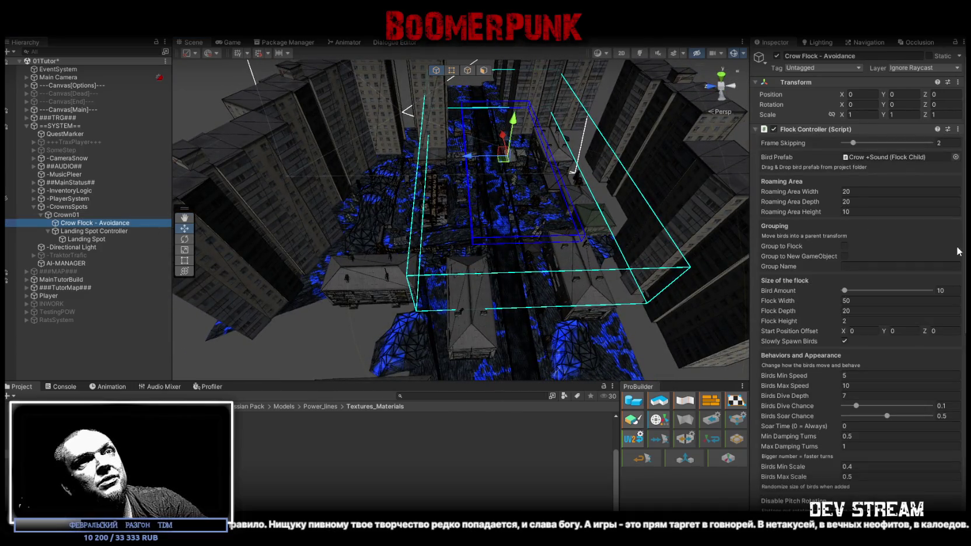
pyautogui.doubleClick(846, 311)
pyautogui.write('30')
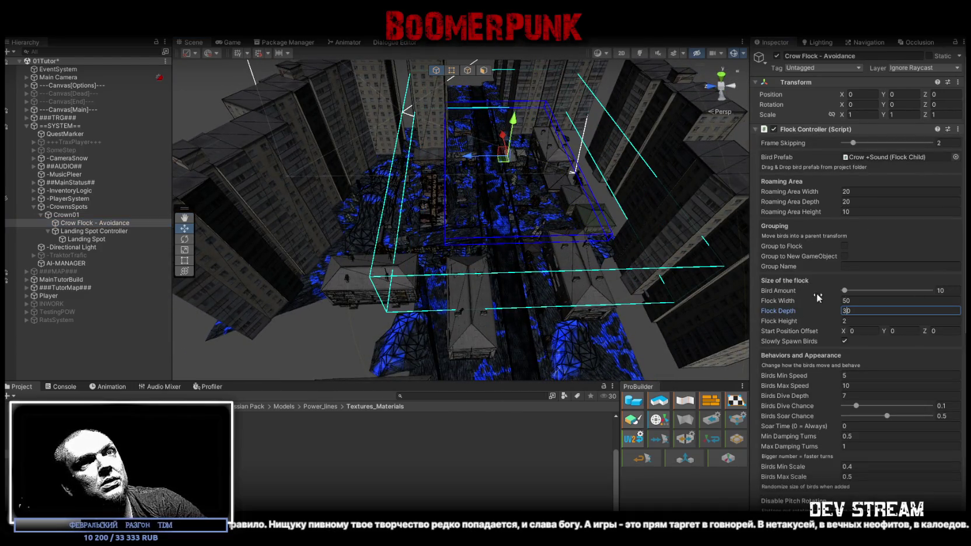
pyautogui.write('40')
pyautogui.press('Return')
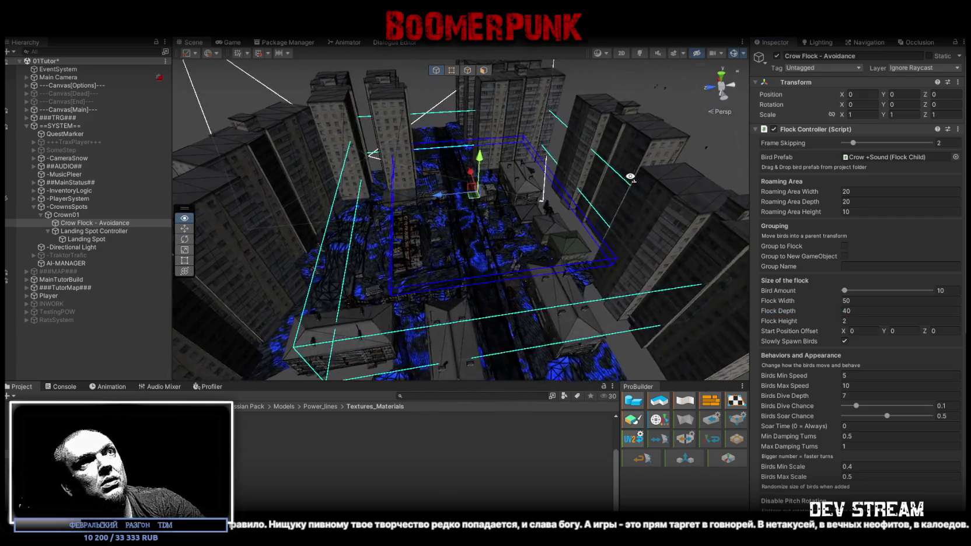
# - Move Crown01 to Position X -5, Z -15 toward the street
pyautogui.click(67, 216)
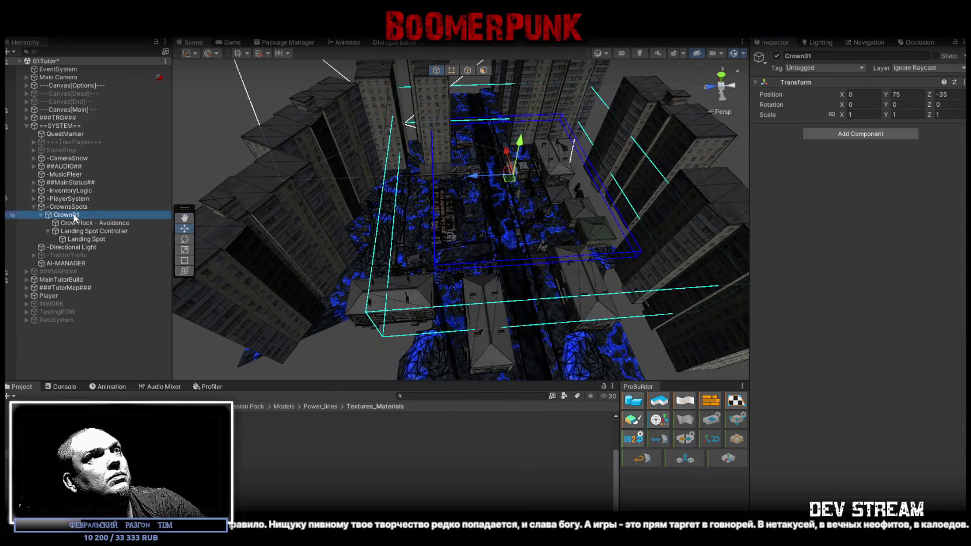
pyautogui.moveTo(511, 186)
pyautogui.mouseDown()
pyautogui.moveTo(493, 181)
pyautogui.moveTo(452, 197)
pyautogui.moveTo(475, 195)
pyautogui.mouseUp()
pyautogui.press('BackSpace')
pyautogui.press('BackSpace')
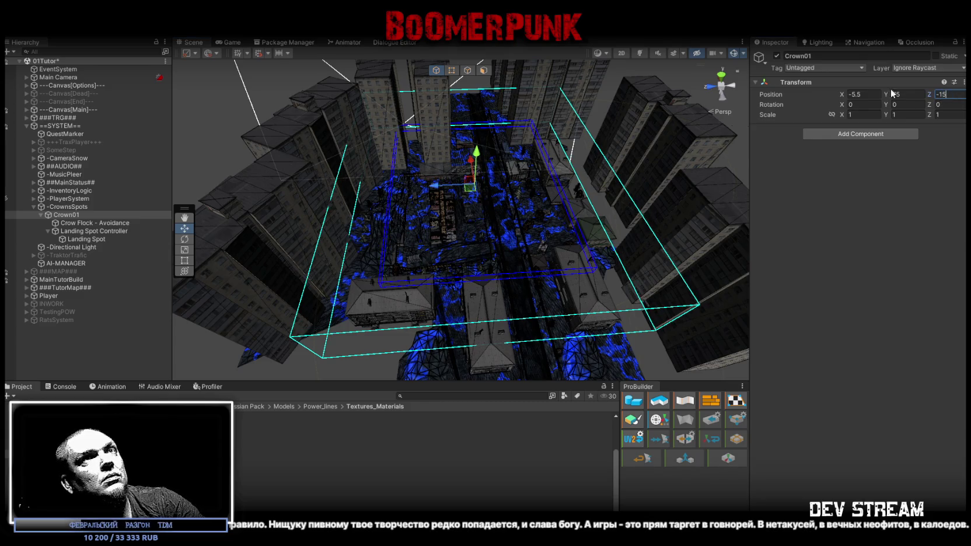
pyautogui.moveTo(470, 183)
pyautogui.mouseDown()
pyautogui.moveTo(461, 156)
pyautogui.moveTo(478, 175)
pyautogui.moveTo(576, 151)
pyautogui.moveTo(425, 71)
pyautogui.moveTo(409, 93)
pyautogui.moveTo(443, 134)
pyautogui.mouseUp()
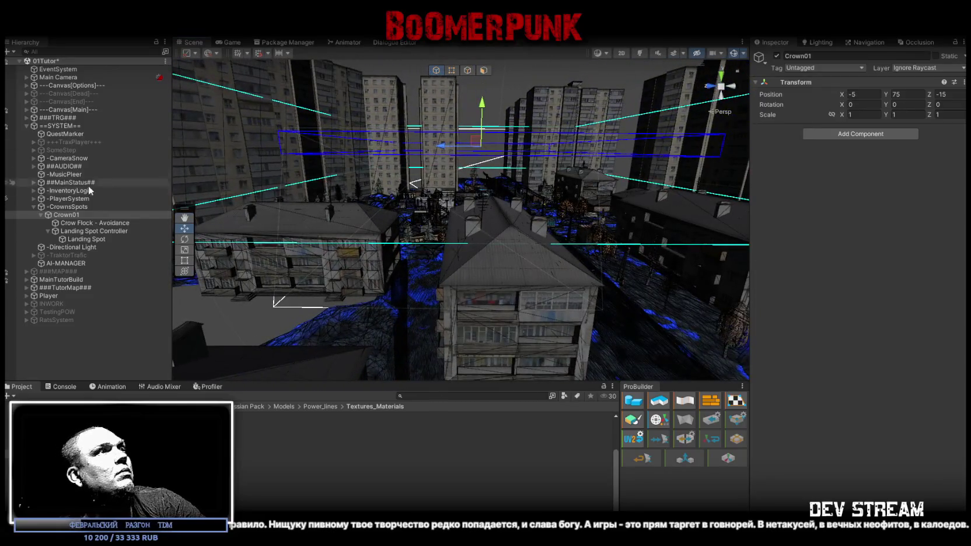
# - Set Roaming Area Height to 5 and Flock Height to 10
pyautogui.click(118, 222)
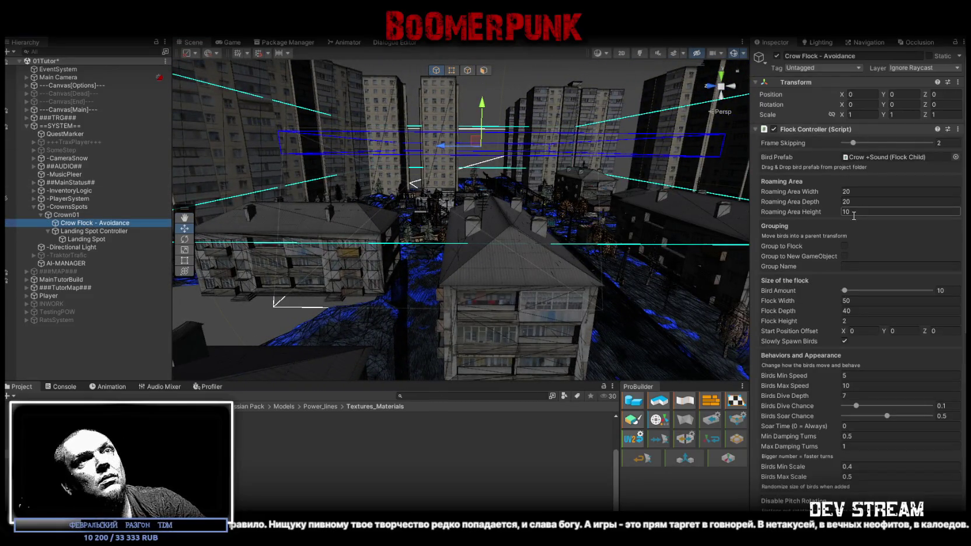
pyautogui.click(846, 212)
pyautogui.write('5')
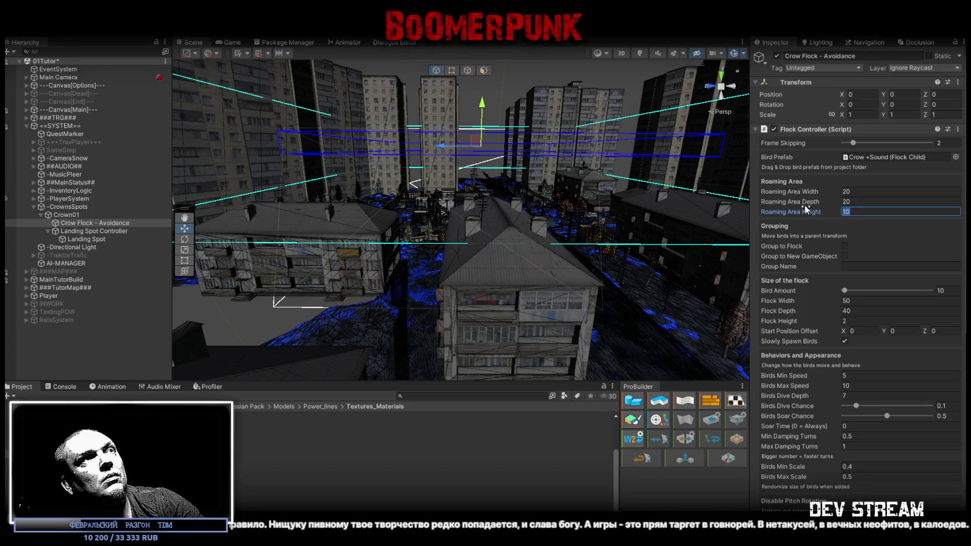
pyautogui.click(856, 321)
pyautogui.write('5')
pyautogui.press('BackSpace')
pyautogui.write('10')
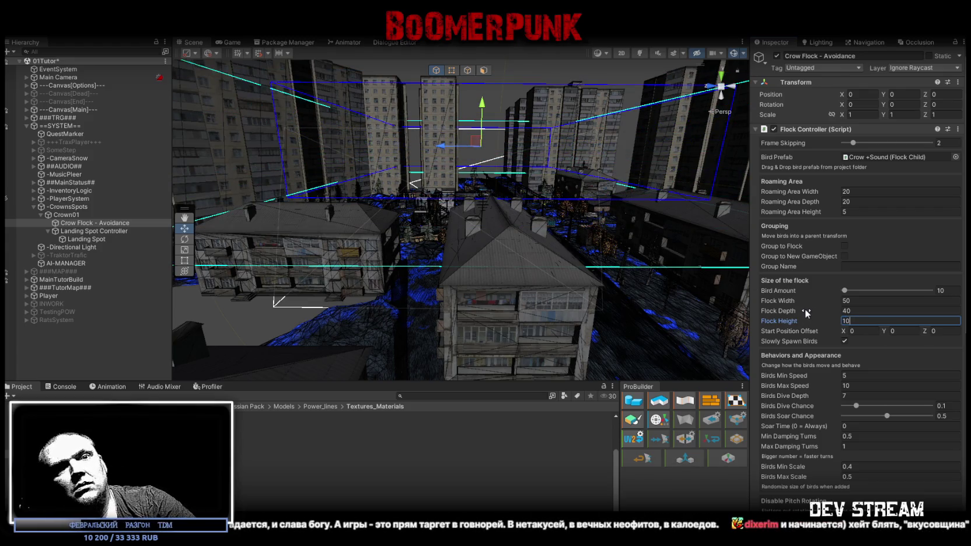
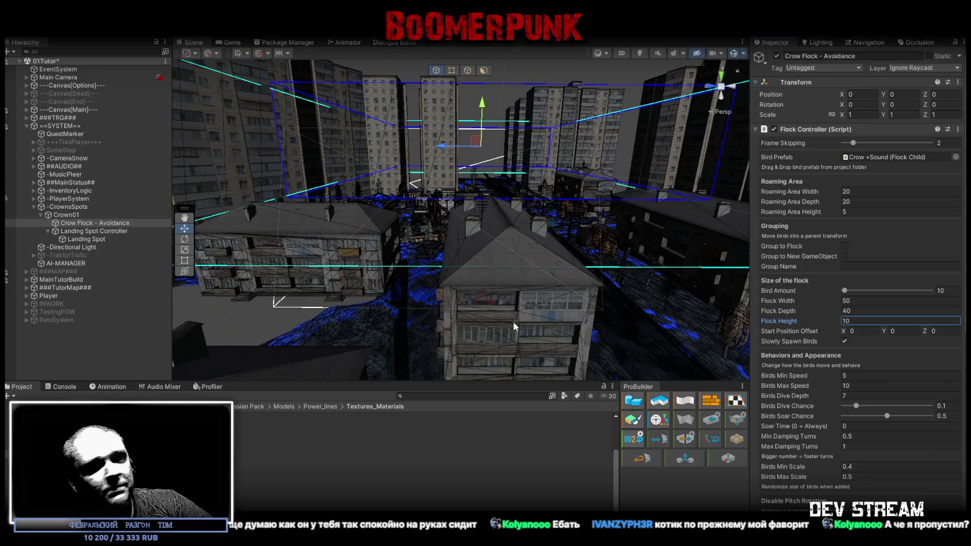
# - Raise the crow flock's Roaming Area Height to 10
pyautogui.moveTo(449, 266)
pyautogui.mouseDown()
pyautogui.moveTo(514, 240)
pyautogui.moveTo(510, 213)
pyautogui.moveTo(525, 233)
pyautogui.mouseUp()
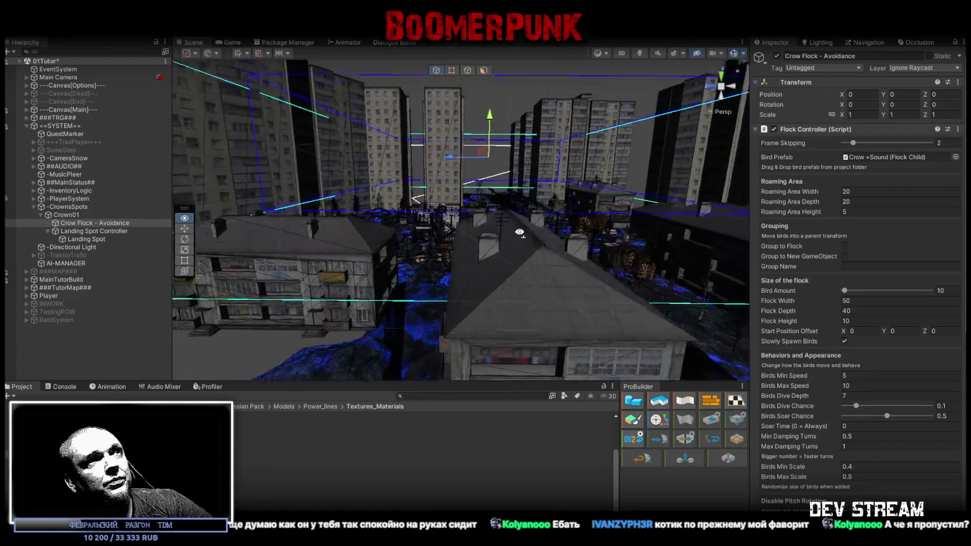
pyautogui.write('10')
pyautogui.press('Return')
pyautogui.moveTo(548, 216)
pyautogui.mouseDown()
pyautogui.moveTo(562, 209)
pyautogui.moveTo(328, 269)
pyautogui.moveTo(406, 243)
pyautogui.mouseUp()
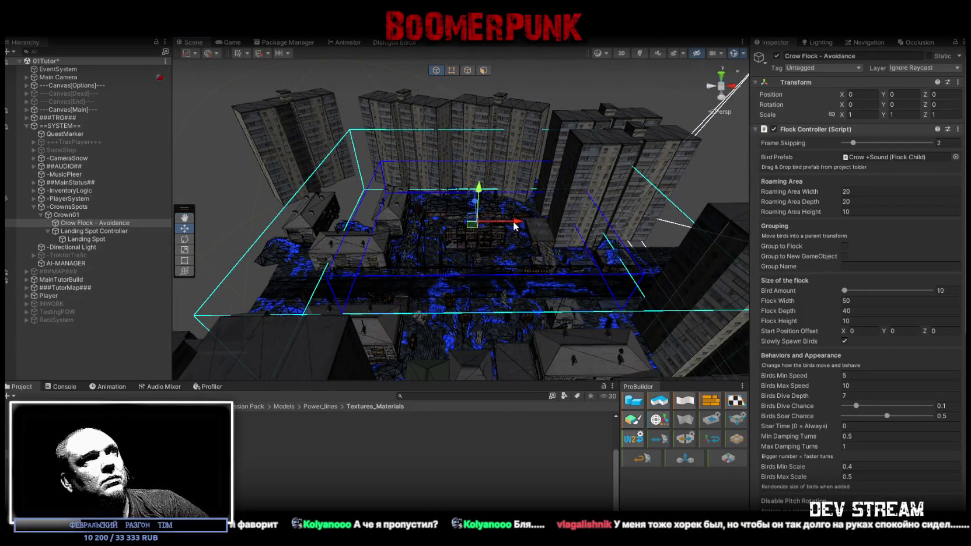
# - Select Crow Flock - Avoidance and try lowering Flock Depth, then undo it
pyautogui.click(138, 215)
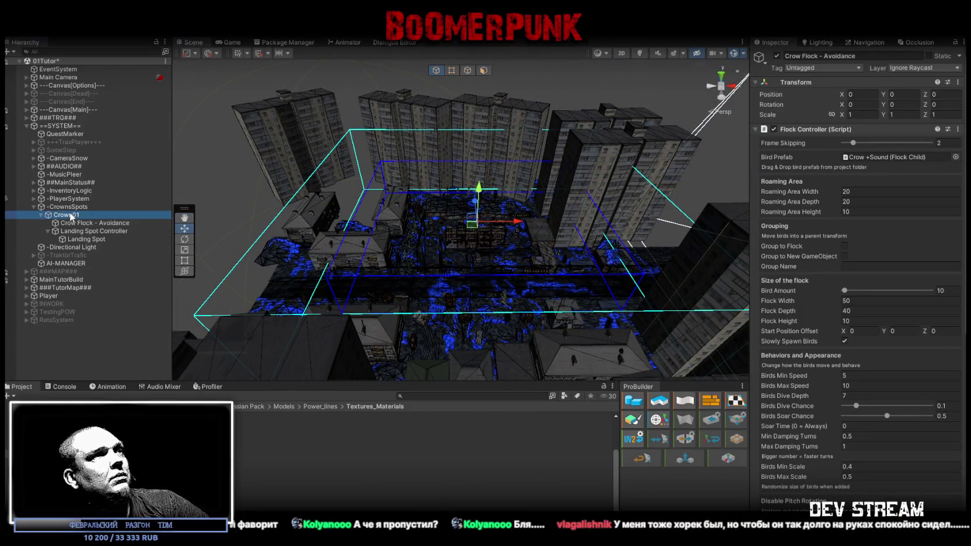
pyautogui.click(508, 227)
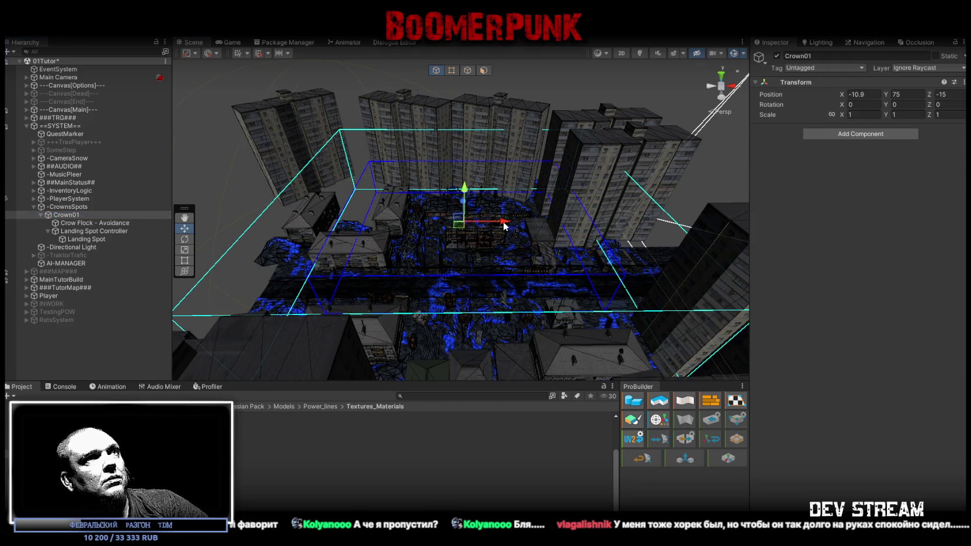
pyautogui.click(83, 224)
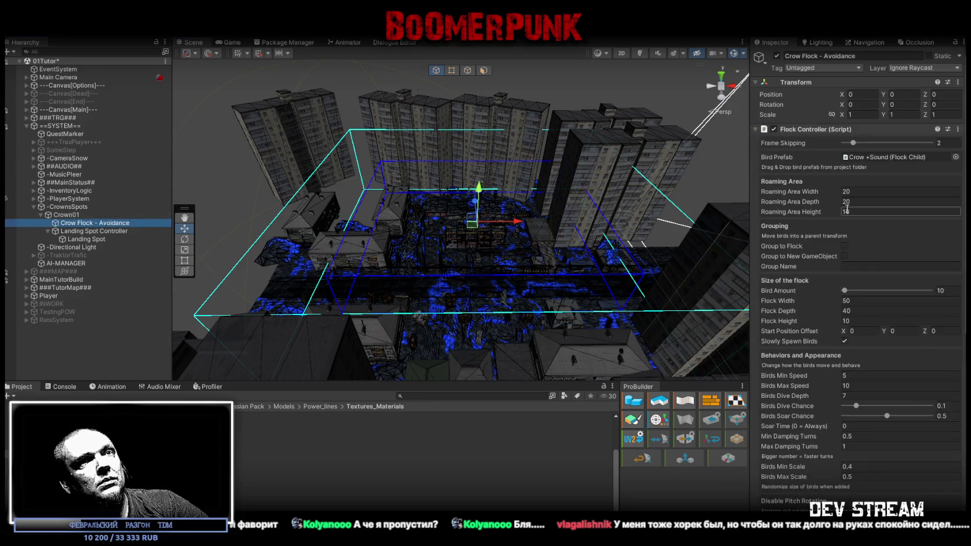
pyautogui.click(855, 309)
pyautogui.moveTo(839, 313); pyautogui.dragTo(835, 315)
pyautogui.write('20')
pyautogui.hotkey('ctrl', 'z')
# - Set Flock Depth to 25 and Flock Width to 30
pyautogui.click(69, 223)
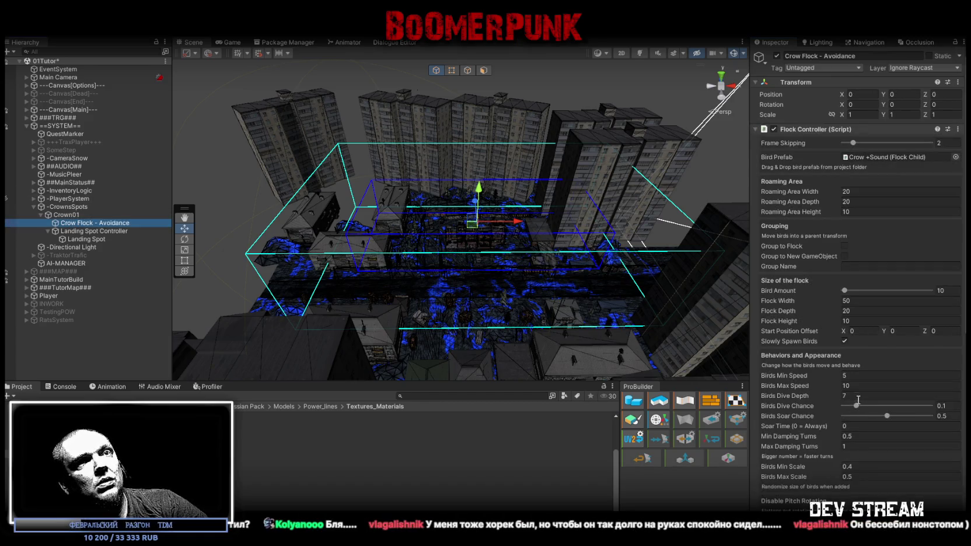
pyautogui.click(846, 311)
pyautogui.write('25')
pyautogui.click(844, 302)
pyautogui.write('30')
pyautogui.moveTo(562, 246)
pyautogui.mouseDown()
pyautogui.moveTo(568, 235)
pyautogui.moveTo(741, 233)
pyautogui.moveTo(596, 199)
pyautogui.moveTo(577, 138)
pyautogui.moveTo(507, 93)
pyautogui.mouseUp()
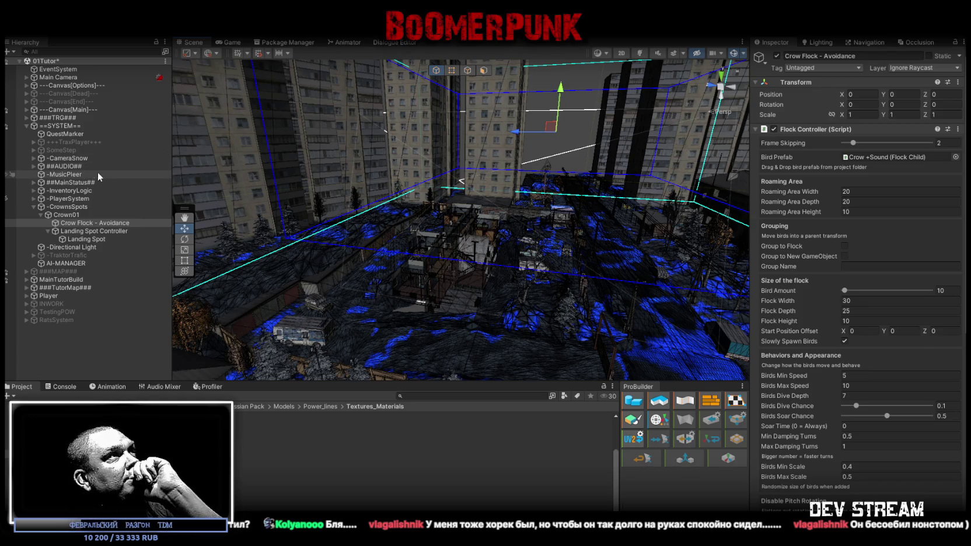
# - Try sliding the flock volume along Z to -19.1, then undo the move
pyautogui.moveTo(385, 193)
pyautogui.mouseDown()
pyautogui.moveTo(412, 189)
pyautogui.moveTo(419, 255)
pyautogui.mouseUp()
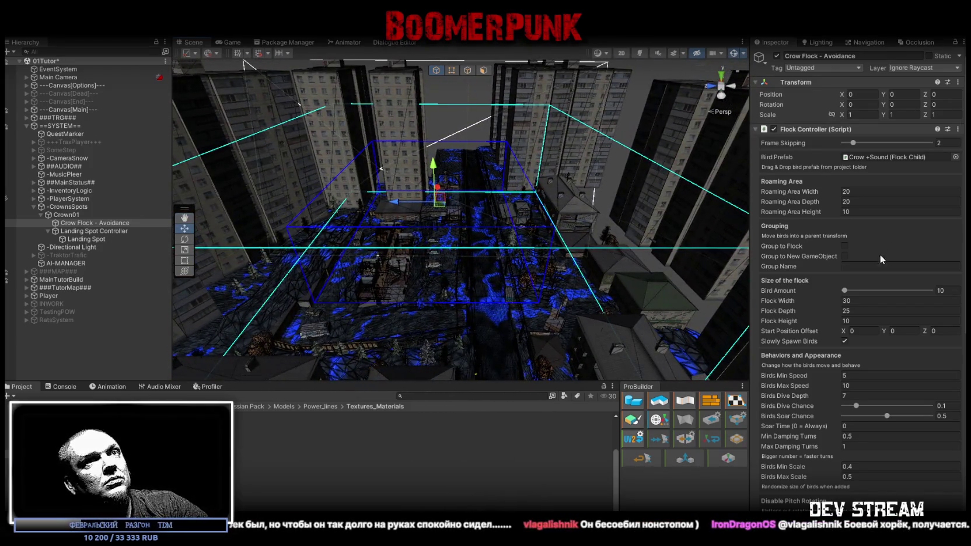
pyautogui.write('5')
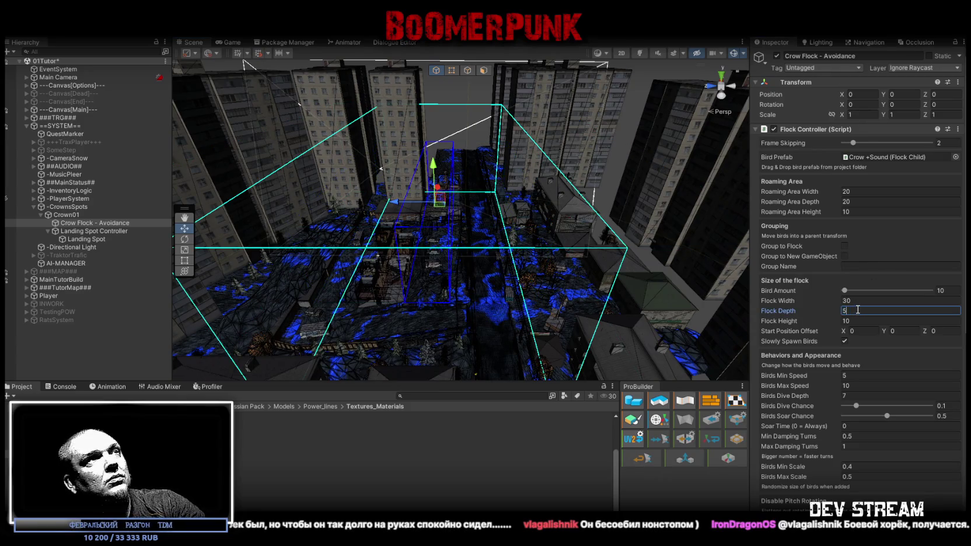
pyautogui.moveTo(397, 205); pyautogui.dragTo(462, 212)
pyautogui.hotkey('ctrl', 'z')
pyautogui.press('f')
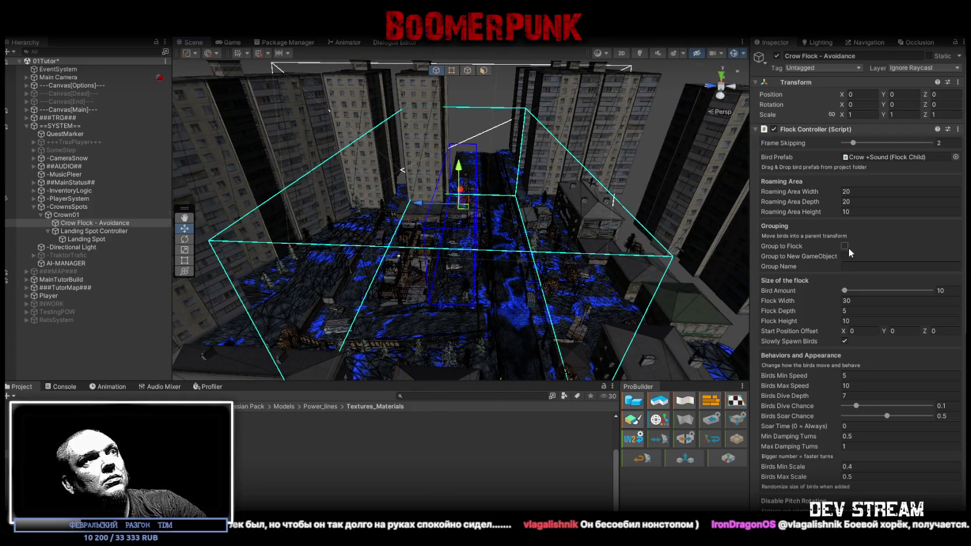
pyautogui.hotkey('ctrl', 'z')
pyautogui.click(79, 222)
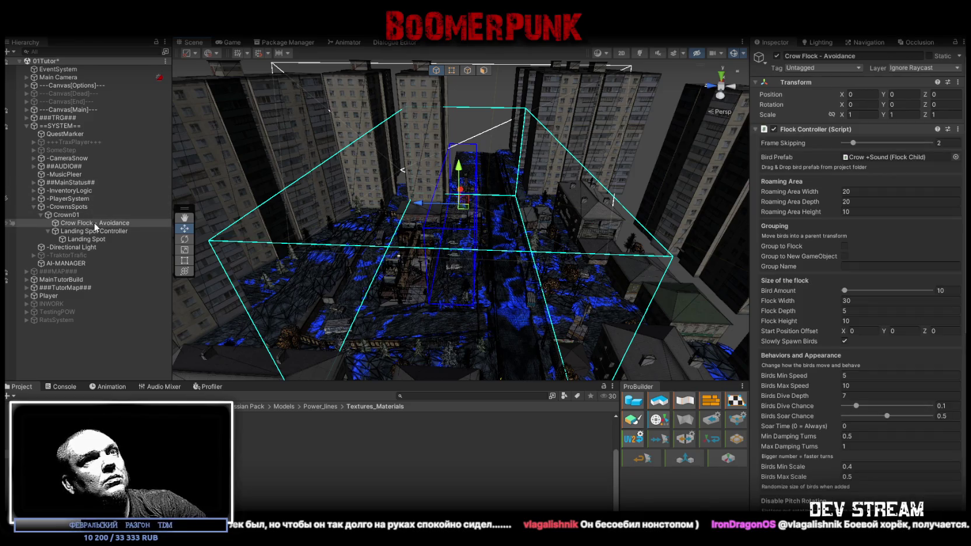
pyautogui.hotkey('ctrl', 'z')
pyautogui.hotkey('ctrl', 'z')
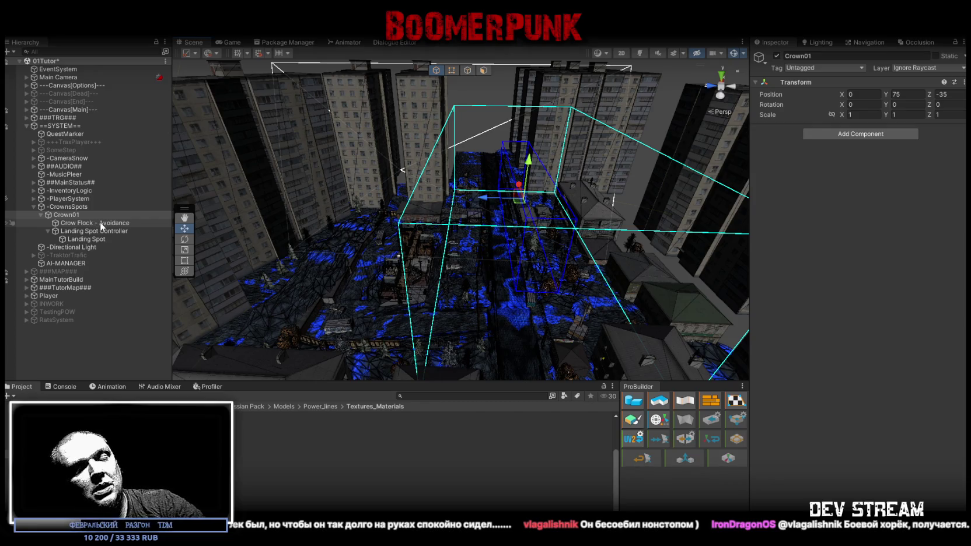
# - Move the Crow Flock - Avoidance volume along Z to -3.9
pyautogui.click(100, 222)
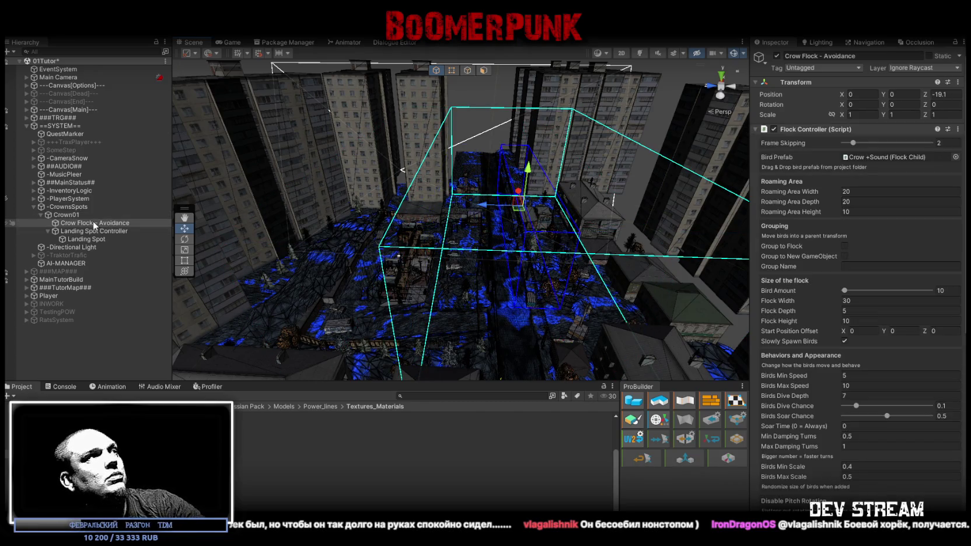
pyautogui.moveTo(504, 203); pyautogui.dragTo(269, 217)
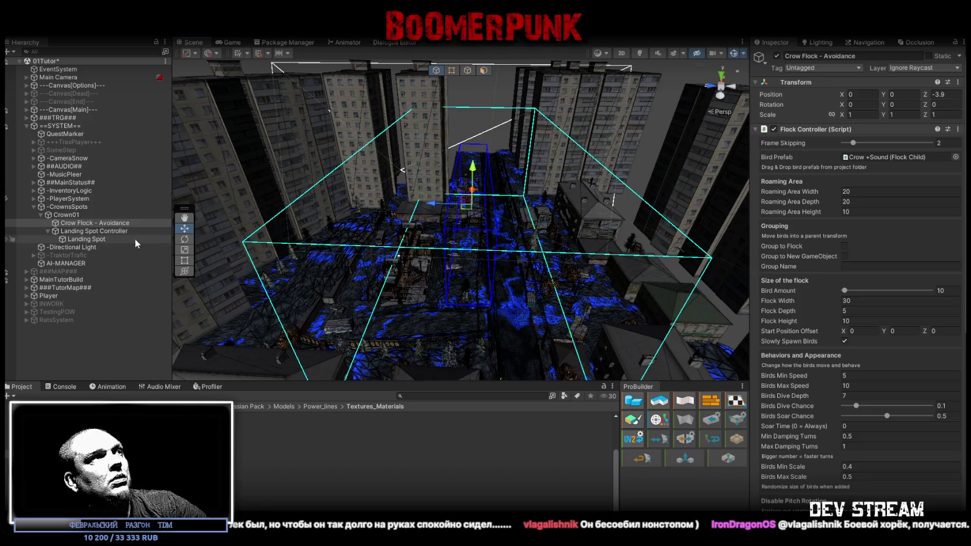
pyautogui.click(138, 231)
pyautogui.press('Up')
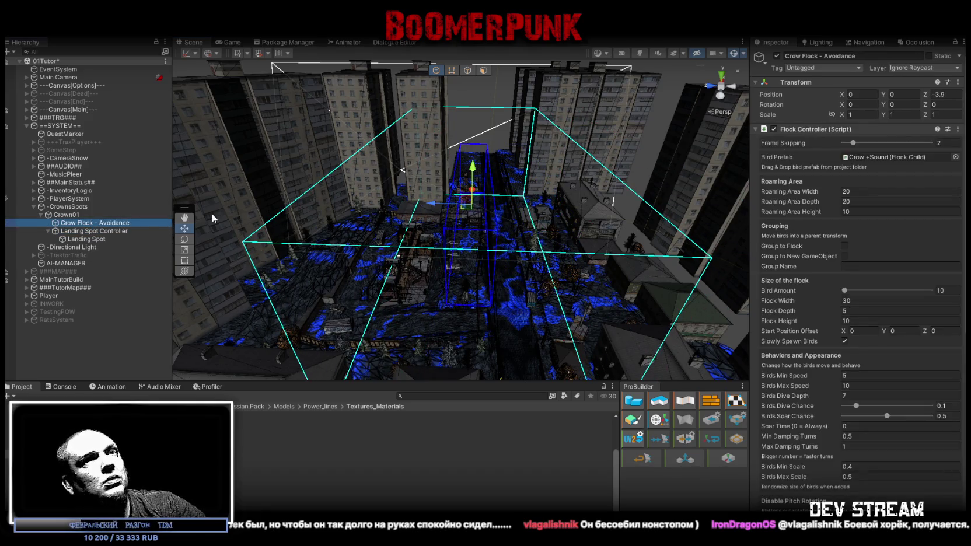
# - Reset Flock Depth to 25
pyautogui.click(876, 311)
pyautogui.write('25')
pyautogui.moveTo(443, 234)
pyautogui.mouseDown()
pyautogui.moveTo(469, 204)
pyautogui.moveTo(480, 122)
pyautogui.moveTo(490, 201)
pyautogui.mouseUp()
pyautogui.click(498, 177)
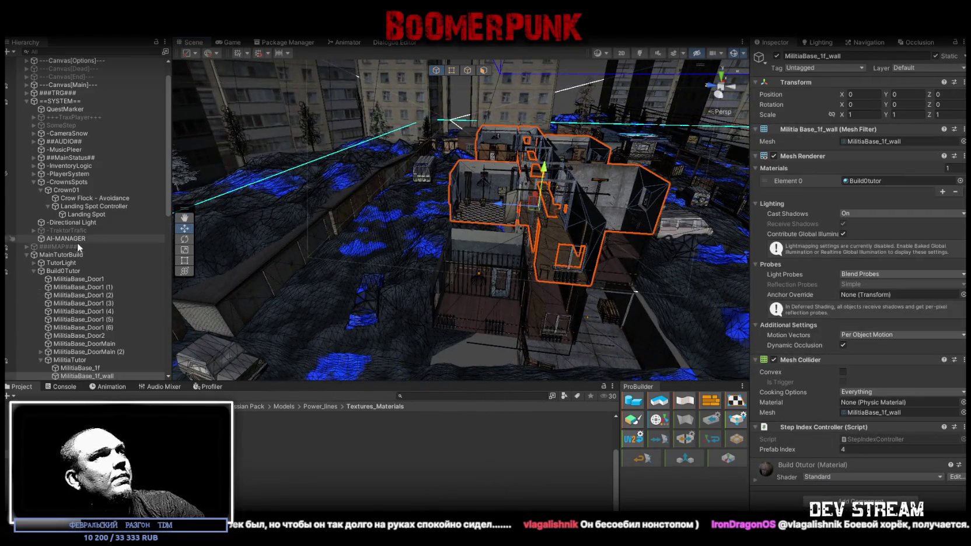
# - Set MilitiaBase_Outside's Mesh Renderer Cast Shadows to On
pyautogui.scroll(-4, 103, 267)
pyautogui.scroll(-3, 104, 268)
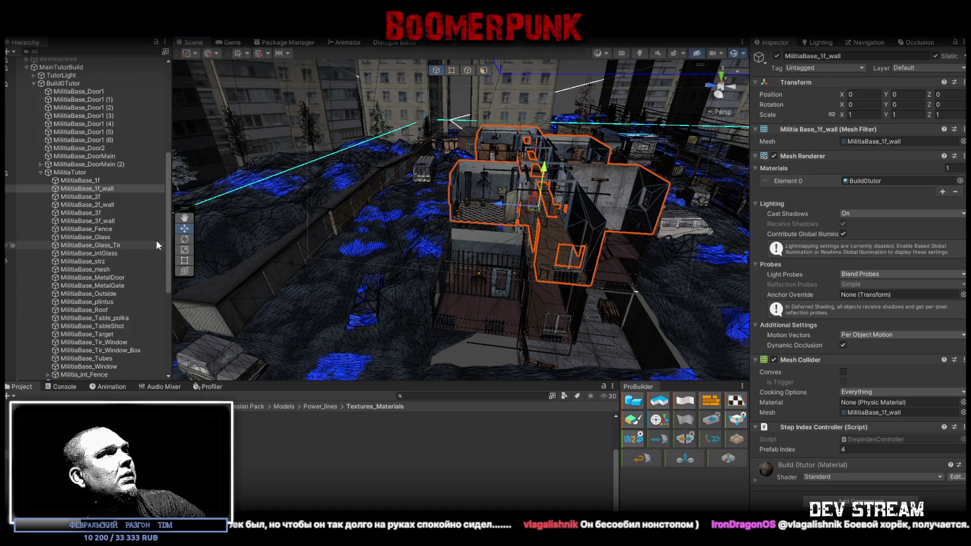
pyautogui.click(141, 291)
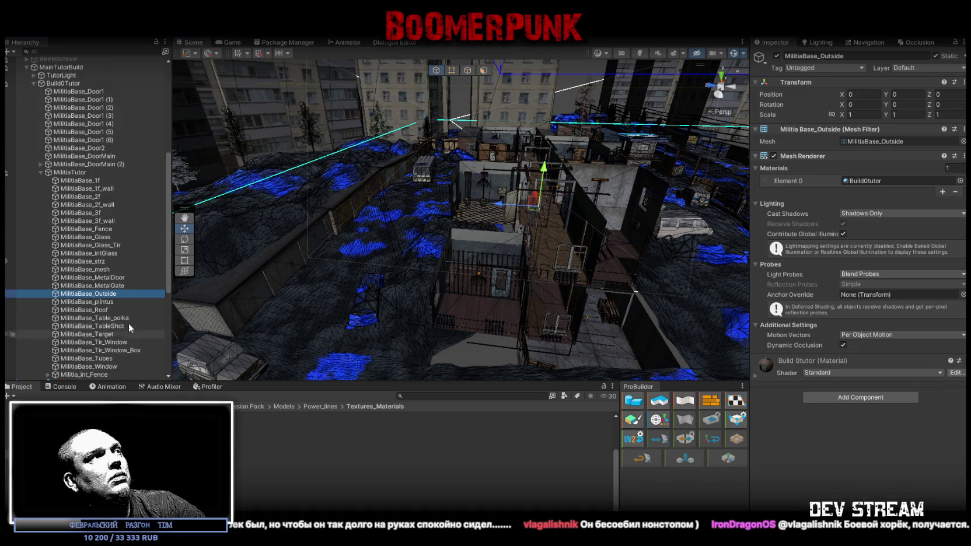
pyautogui.click(853, 213)
pyautogui.click(872, 235)
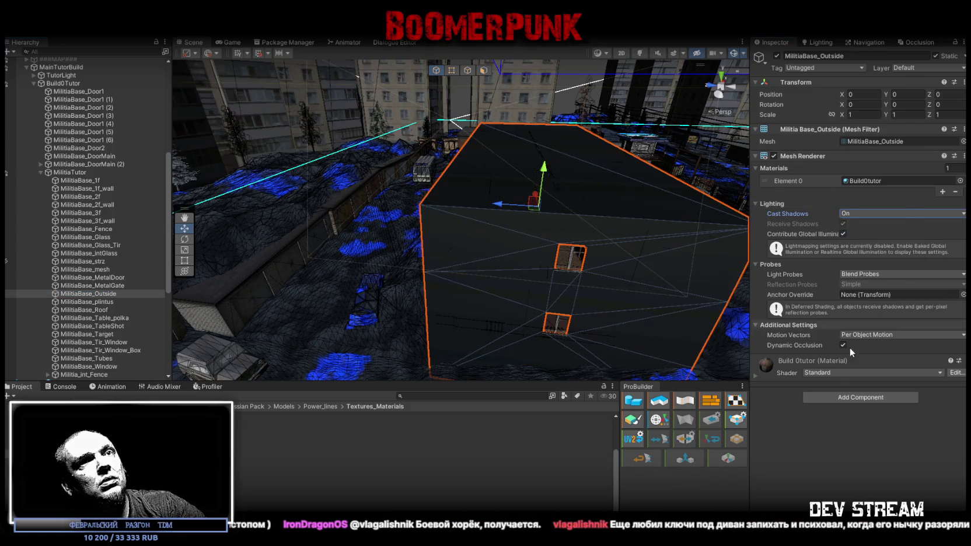
# - Add a Mesh Collider component to MilitiaBase_Outside
pyautogui.click(862, 399)
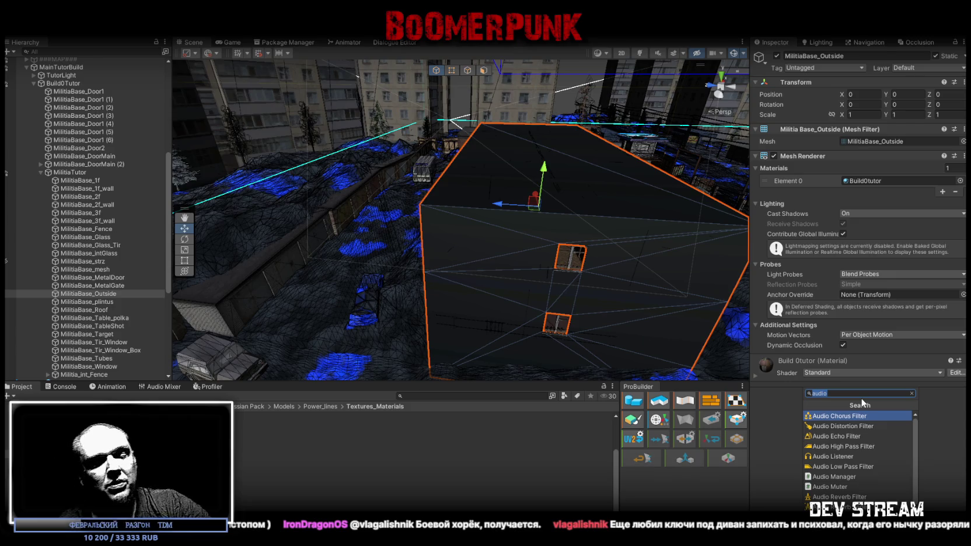
pyautogui.write('mesh')
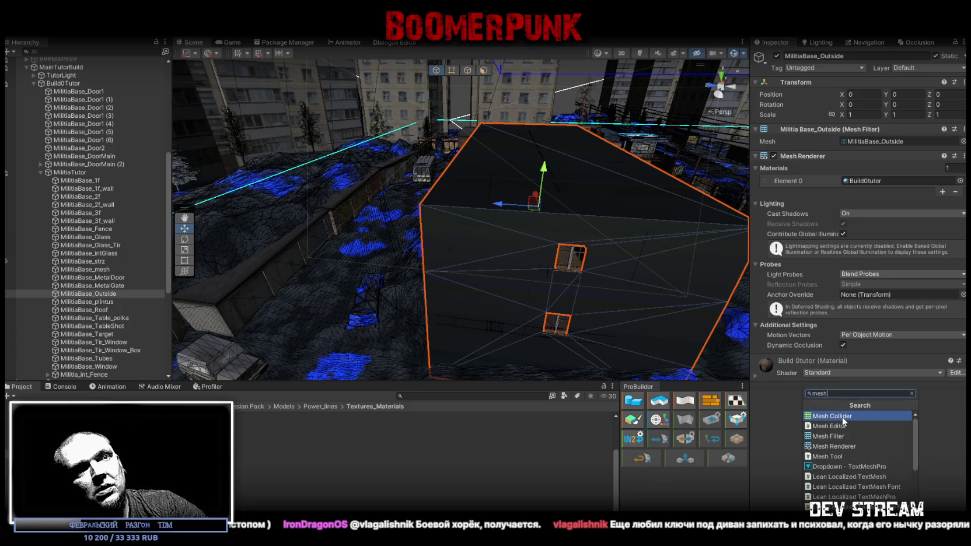
pyautogui.click(840, 416)
pyautogui.moveTo(565, 265)
pyautogui.mouseDown()
pyautogui.moveTo(510, 264)
pyautogui.moveTo(641, 262)
pyautogui.moveTo(517, 235)
pyautogui.moveTo(471, 297)
pyautogui.moveTo(468, 289)
pyautogui.moveTo(579, 281)
pyautogui.mouseUp()
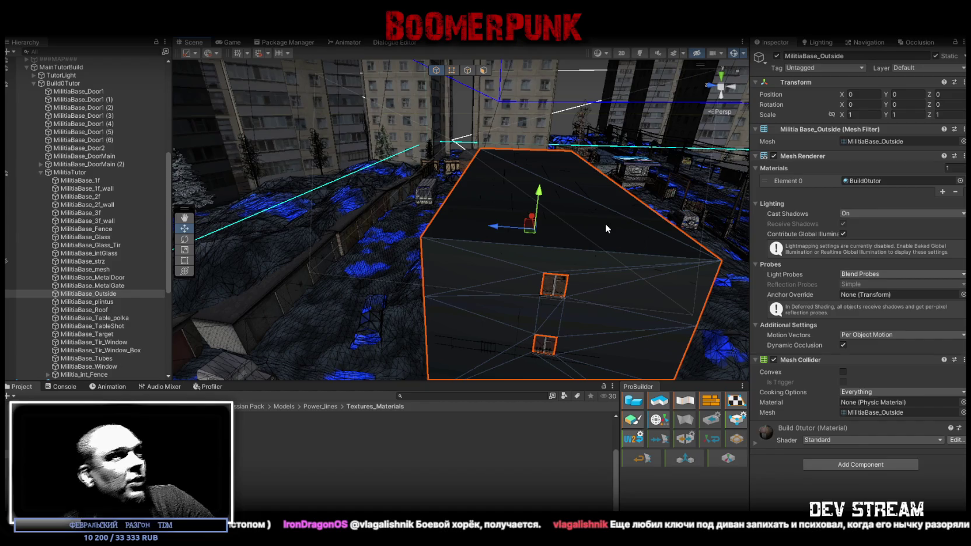
# - Check the console, then frame and orbit around the MilitiaBase building
pyautogui.click(64, 387)
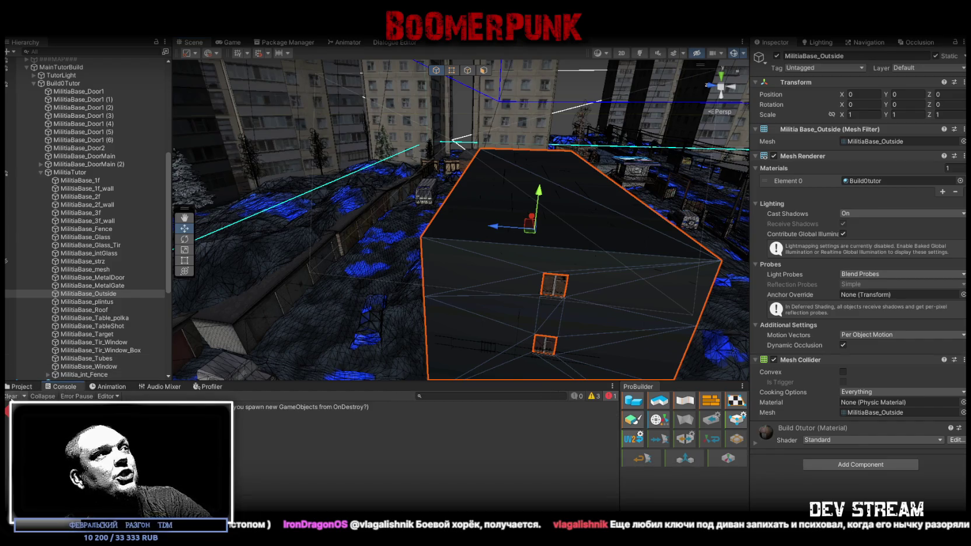
pyautogui.click(21, 387)
pyautogui.moveTo(408, 233)
pyautogui.mouseDown()
pyautogui.moveTo(447, 223)
pyautogui.moveTo(387, 232)
pyautogui.mouseUp()
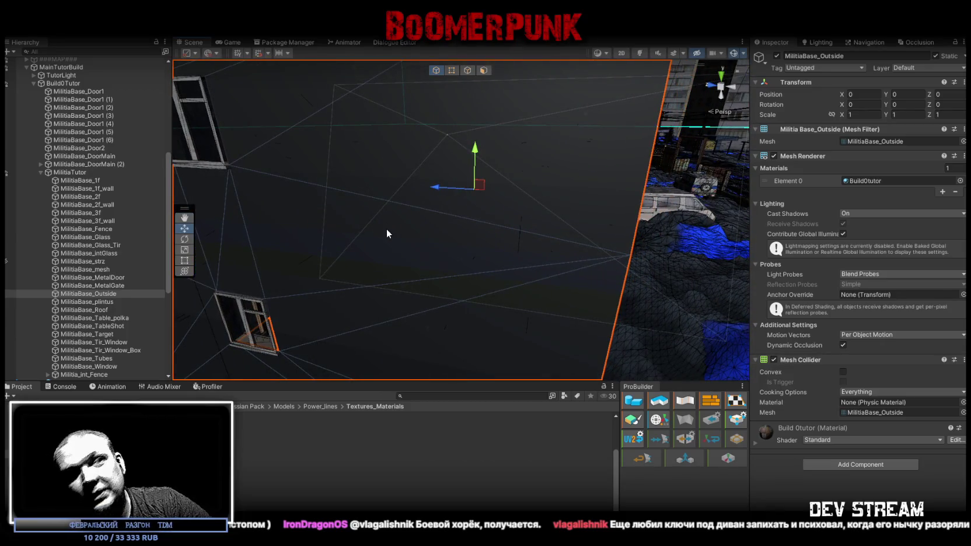
pyautogui.press('f')
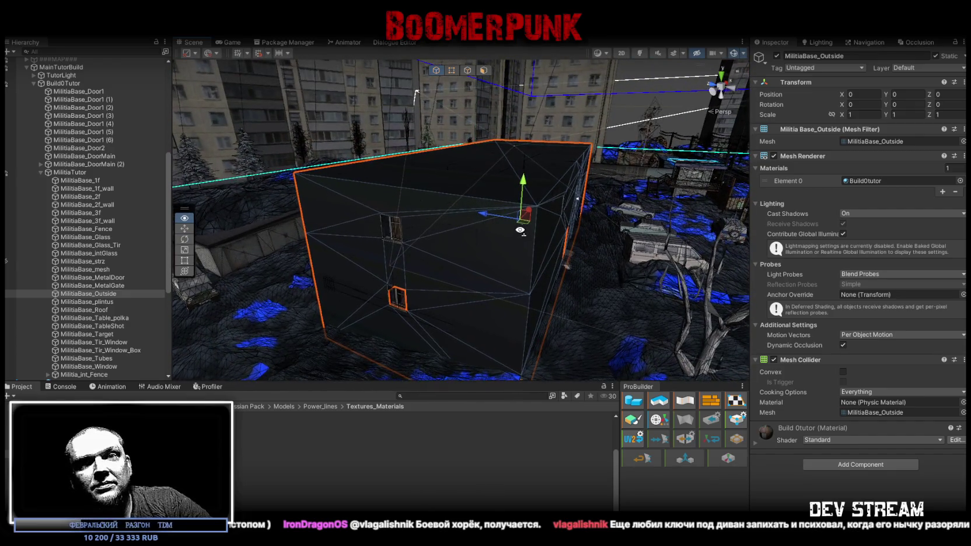
pyautogui.scroll(5, 516, 230)
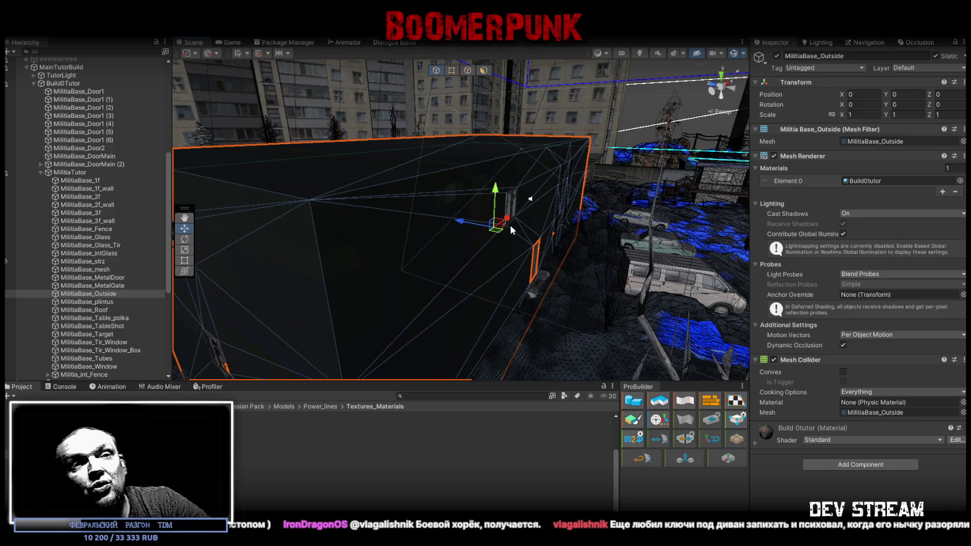
pyautogui.moveTo(589, 250)
pyautogui.keyDown('alt'); pyautogui.mouseDown()
pyautogui.moveTo(489, 234)
pyautogui.moveTo(515, 258)
pyautogui.moveTo(349, 237)
pyautogui.moveTo(325, 219)
pyautogui.moveTo(582, 233)
pyautogui.moveTo(368, 256)
pyautogui.moveTo(334, 286)
pyautogui.moveTo(369, 283)
pyautogui.mouseUp(); pyautogui.keyUp('alt')
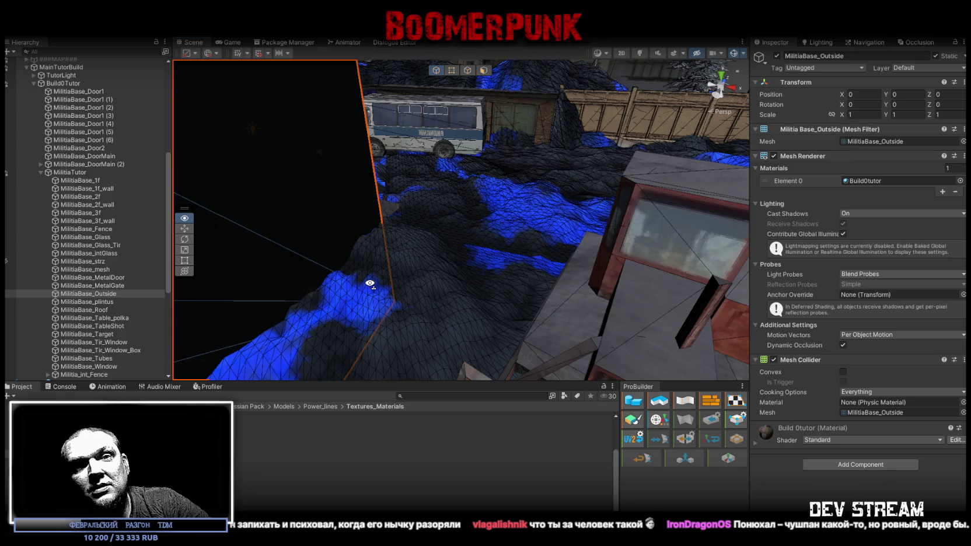
pyautogui.press('f')
# - Collapse MainTutorBuild in the Hierarchy and select Landing Spot
pyautogui.moveTo(300, 221)
pyautogui.keyDown('alt'); pyautogui.mouseDown()
pyautogui.moveTo(649, 223)
pyautogui.moveTo(578, 206)
pyautogui.mouseUp(); pyautogui.keyUp('alt')
pyautogui.scroll(-5, 578, 206)
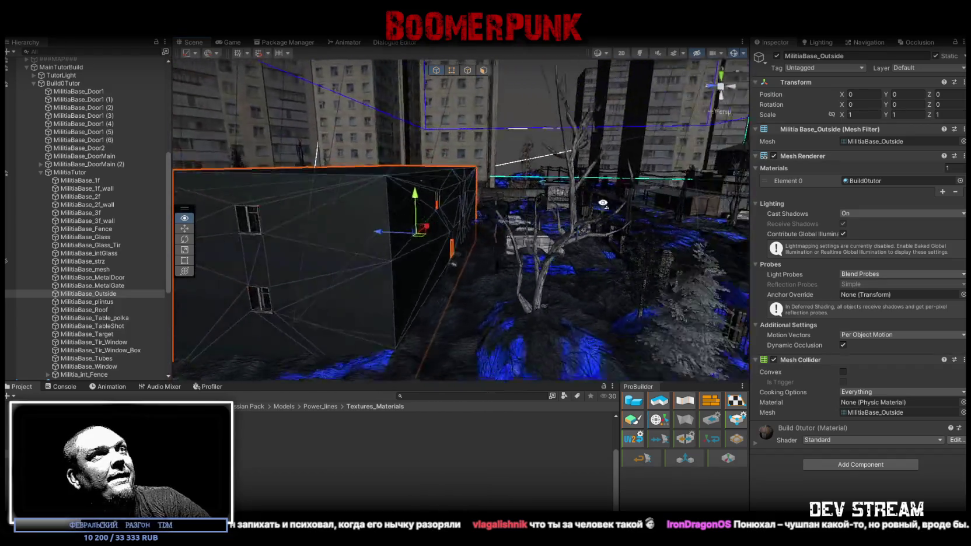
pyautogui.scroll(5, 61, 174)
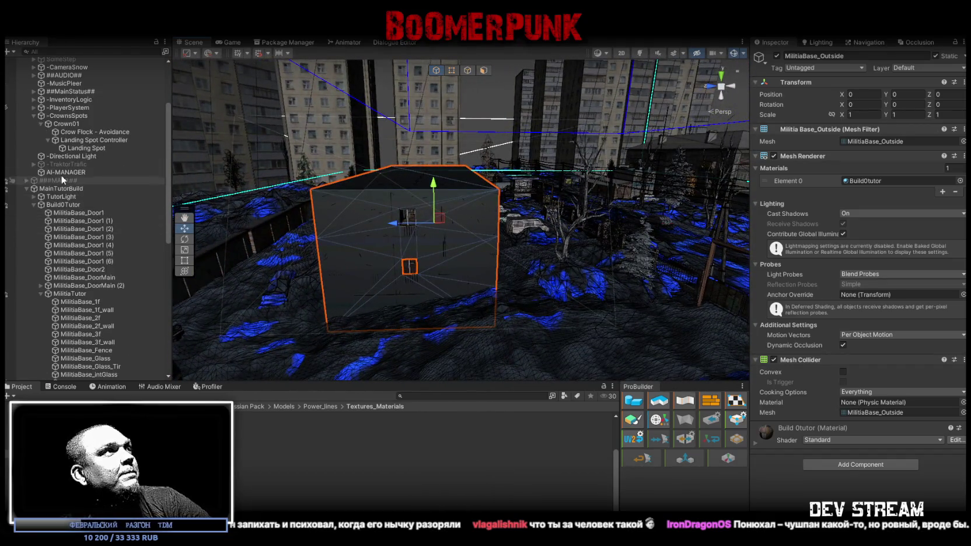
pyautogui.click(25, 186)
pyautogui.click(80, 240)
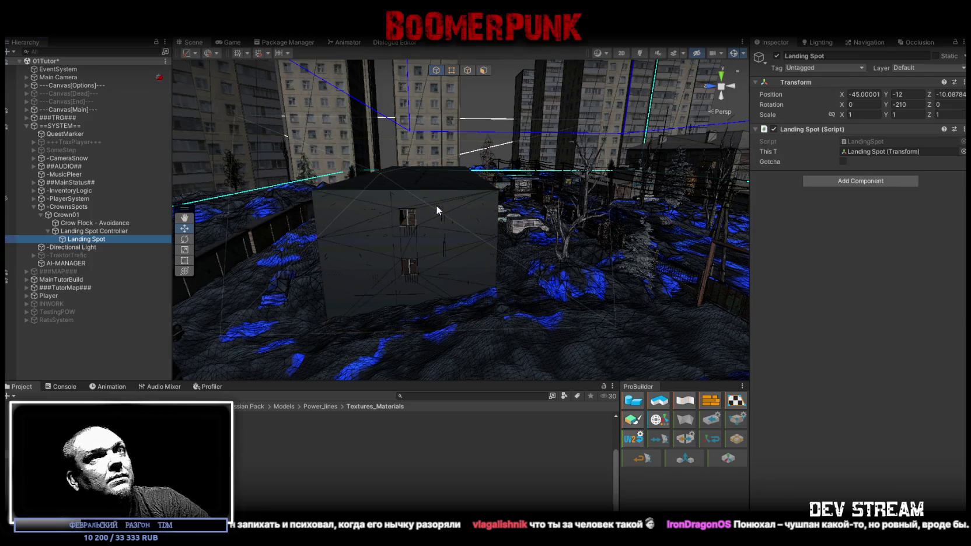
# - Review the Landing Spot Controller's Max and Min Bird Distance and its Landing Spot
pyautogui.click(89, 231)
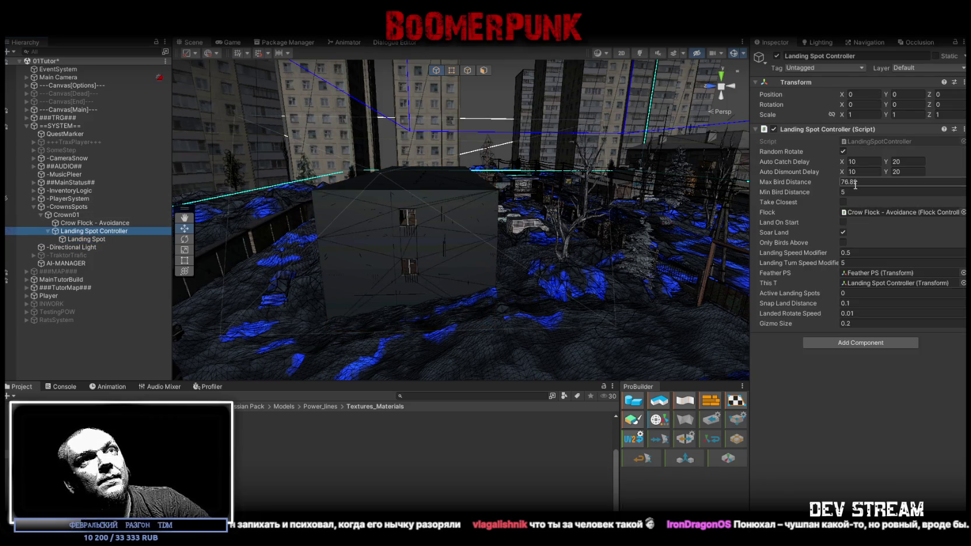
pyautogui.moveTo(551, 200); pyautogui.dragTo(549, 200)
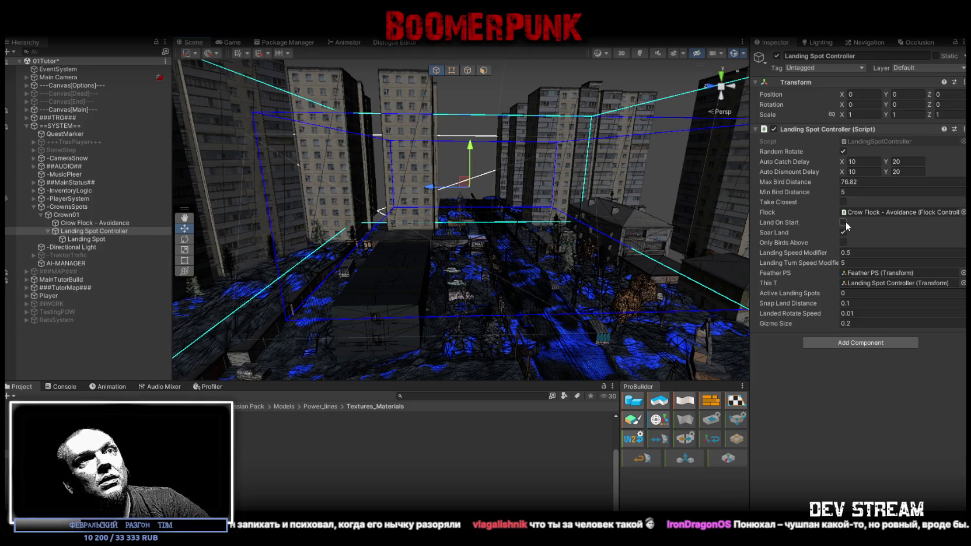
pyautogui.click(856, 182)
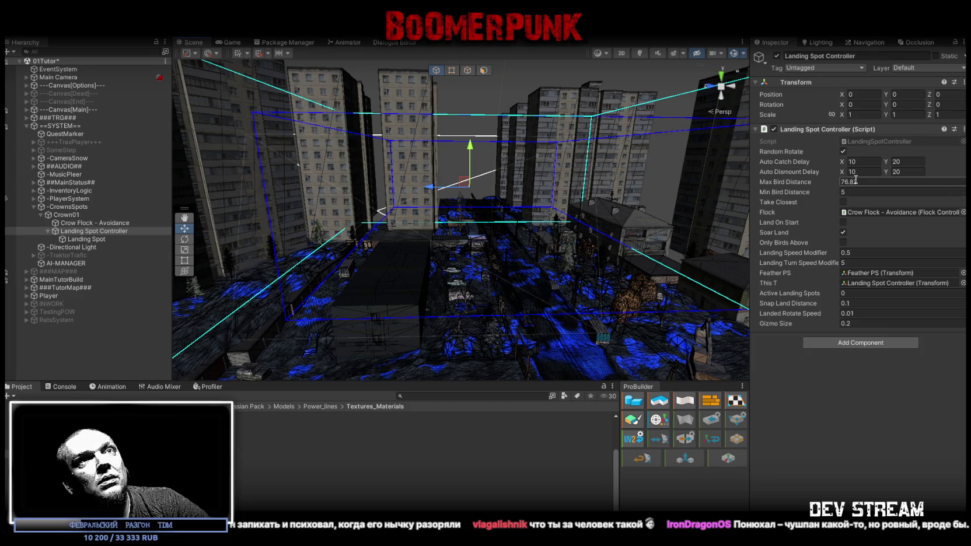
pyautogui.click(861, 191)
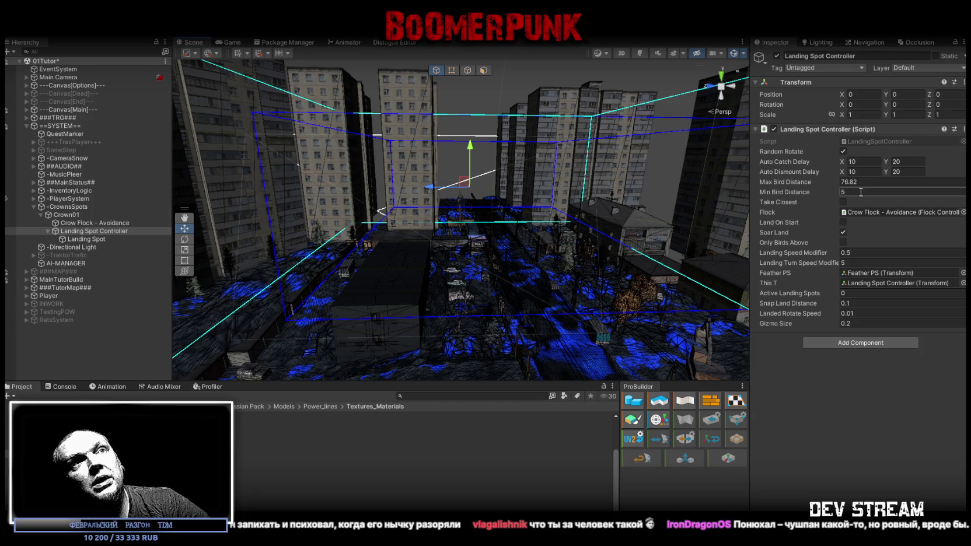
pyautogui.click(86, 240)
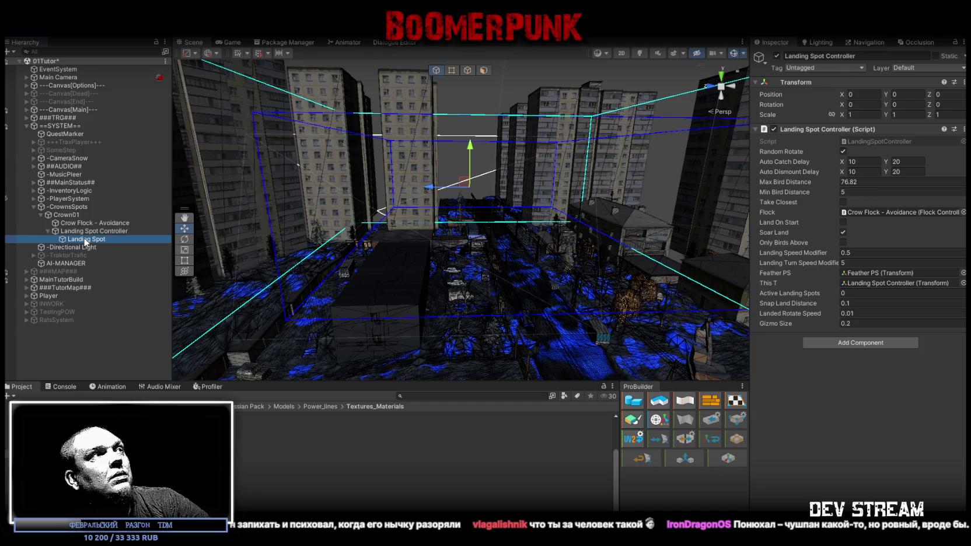
pyautogui.click(94, 232)
pyautogui.click(92, 240)
pyautogui.click(858, 153)
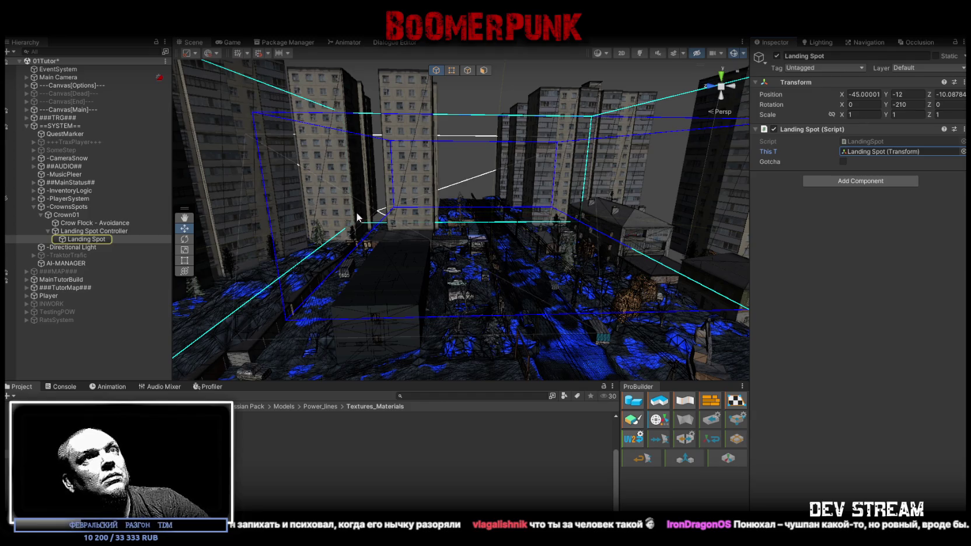
pyautogui.click(98, 233)
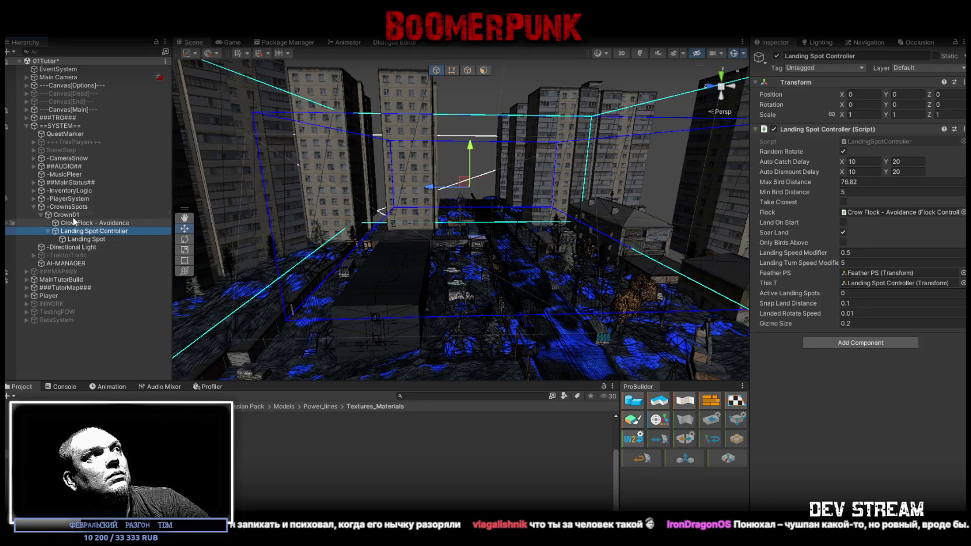
# - Set Crow Flock - Avoidance's Position Z to 0
pyautogui.click(64, 215)
pyautogui.click(88, 224)
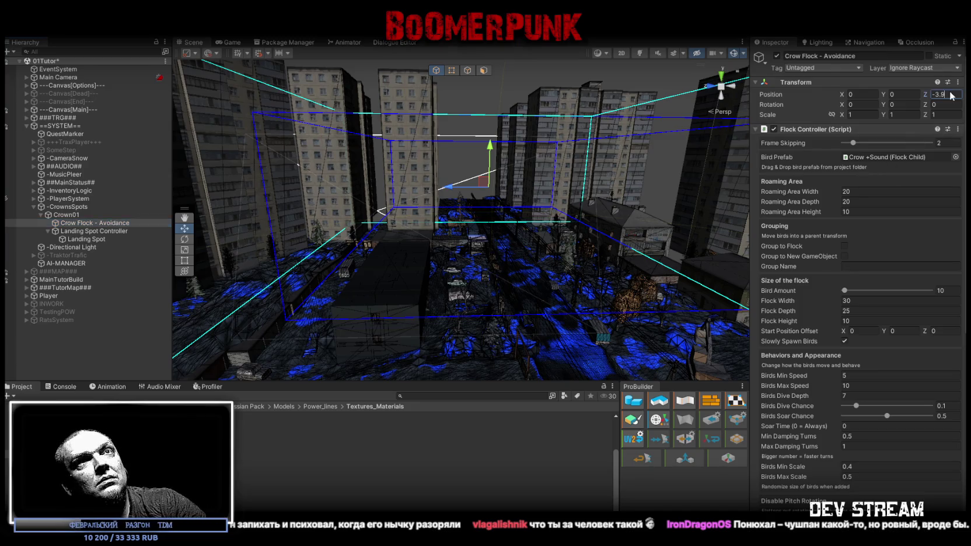
pyautogui.write('0')
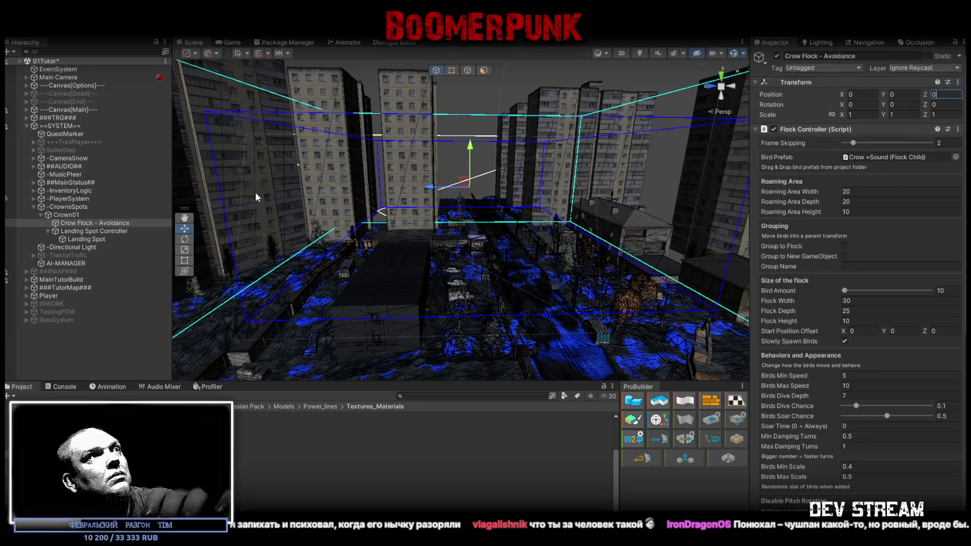
# - Move Crown01 along Z to Position Z -20
pyautogui.click(66, 215)
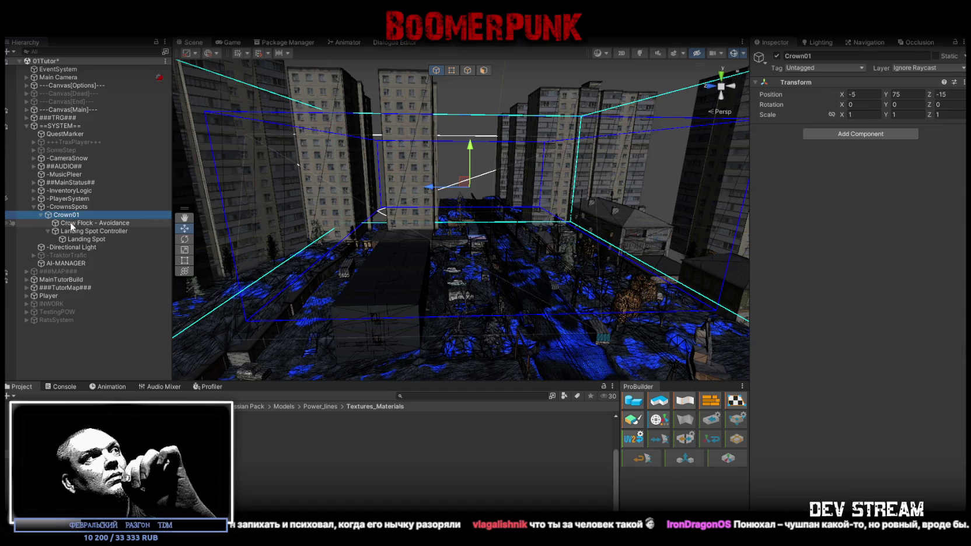
pyautogui.click(73, 228)
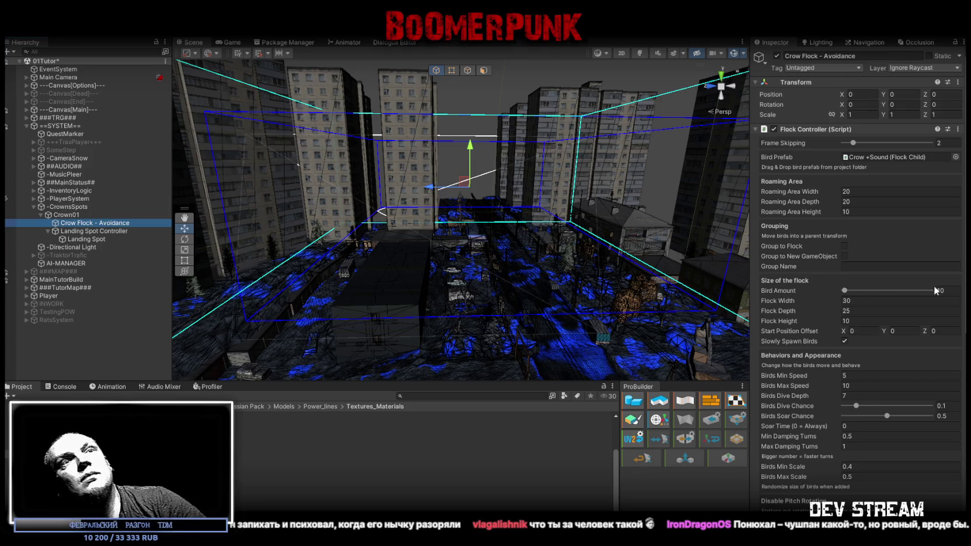
pyautogui.moveTo(721, 247); pyautogui.dragTo(339, 233)
pyautogui.click(66, 214)
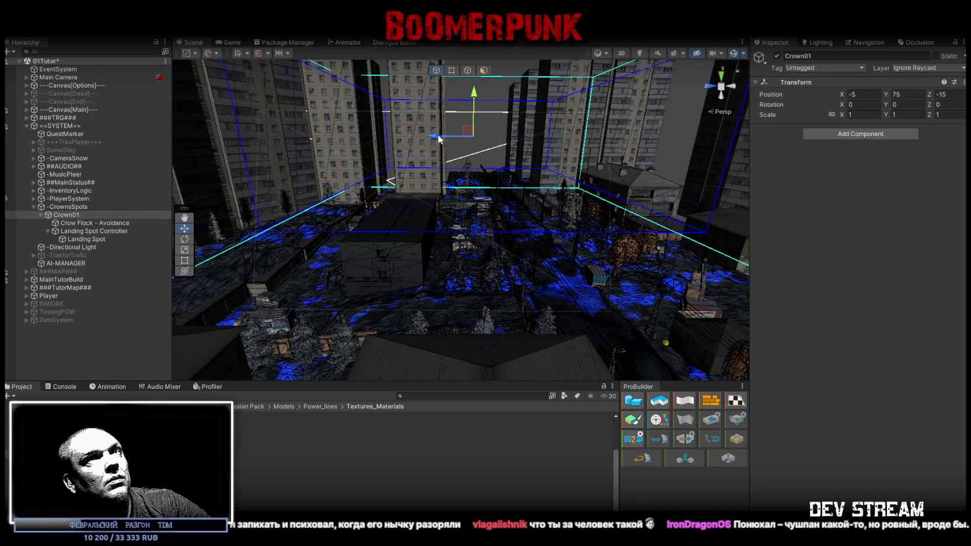
pyautogui.moveTo(439, 139); pyautogui.dragTo(474, 139)
pyautogui.write('-20')
pyautogui.press('Return')
# - Try Crown01 at Y 70, then undo back to 75
pyautogui.moveTo(431, 163)
pyautogui.mouseDown()
pyautogui.moveTo(473, 167)
pyautogui.moveTo(520, 149)
pyautogui.moveTo(494, 147)
pyautogui.mouseUp()
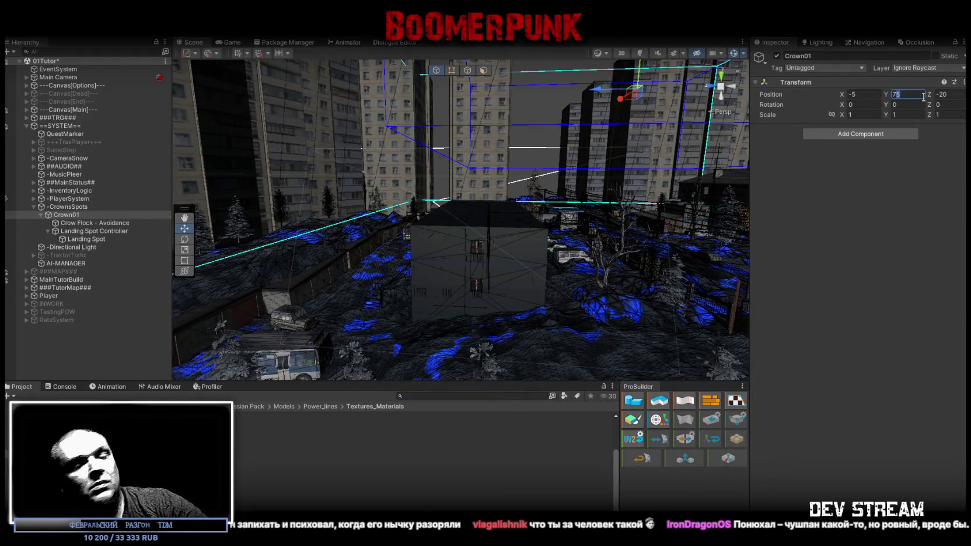
pyautogui.write('70')
pyautogui.moveTo(661, 124)
pyautogui.mouseDown()
pyautogui.moveTo(517, 138)
pyautogui.moveTo(530, 129)
pyautogui.mouseUp()
pyautogui.hotkey('ctrl', 'z')
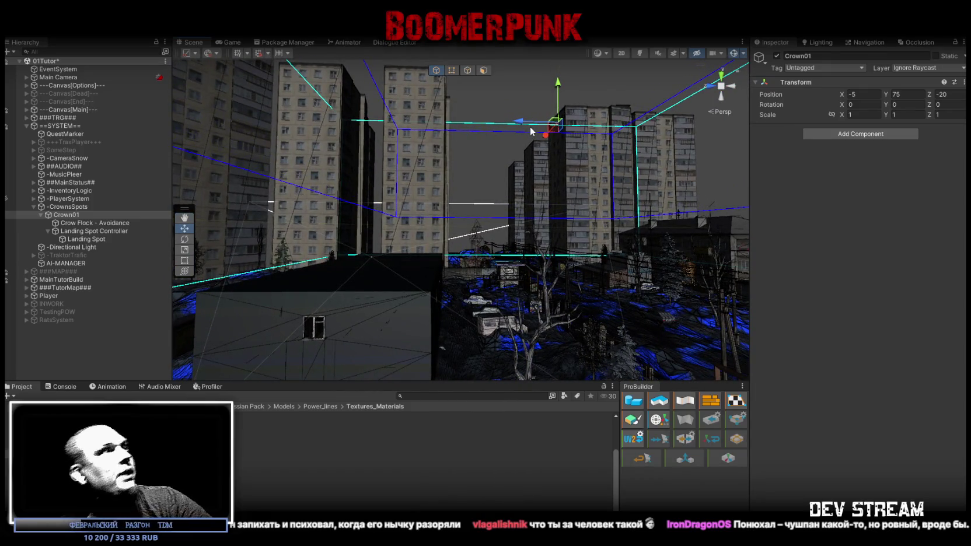
# - Seat Landing Spot on the window sill and duplicate it as Landing Spot (1)
pyautogui.doubleClick(86, 239)
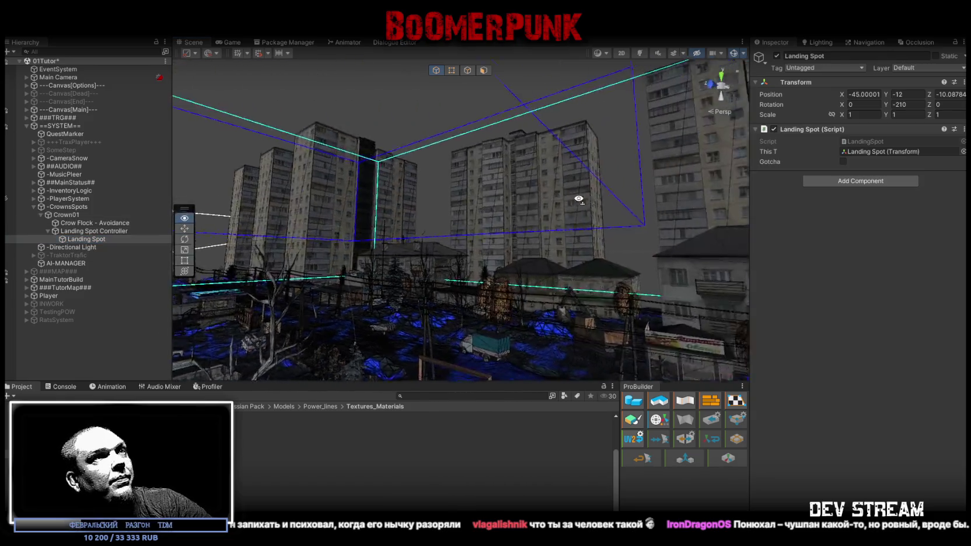
pyautogui.moveTo(577, 208); pyautogui.dragTo(578, 221)
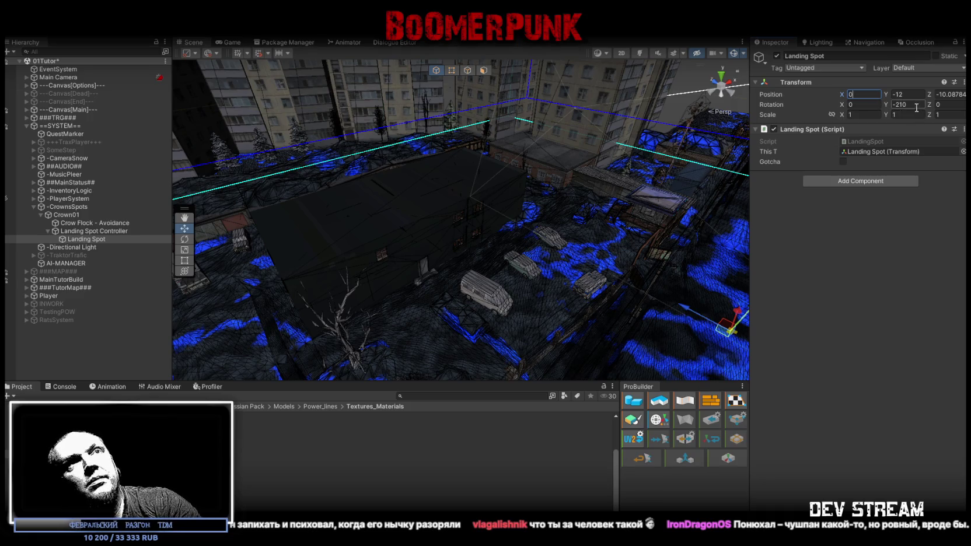
pyautogui.moveTo(447, 146)
pyautogui.mouseDown()
pyautogui.moveTo(430, 201)
pyautogui.moveTo(550, 168)
pyautogui.moveTo(523, 125)
pyautogui.moveTo(429, 224)
pyautogui.moveTo(491, 188)
pyautogui.moveTo(682, 187)
pyautogui.moveTo(331, 195)
pyautogui.moveTo(409, 182)
pyautogui.moveTo(319, 177)
pyautogui.moveTo(458, 267)
pyautogui.moveTo(219, 265)
pyautogui.moveTo(260, 265)
pyautogui.mouseUp()
pyautogui.press('e')
pyautogui.press('w')
pyautogui.moveTo(428, 256)
pyautogui.mouseDown()
pyautogui.moveTo(302, 188)
pyautogui.moveTo(379, 206)
pyautogui.moveTo(640, 228)
pyautogui.moveTo(516, 216)
pyautogui.moveTo(410, 252)
pyautogui.moveTo(337, 246)
pyautogui.moveTo(385, 154)
pyautogui.moveTo(539, 178)
pyautogui.moveTo(543, 200)
pyautogui.moveTo(511, 232)
pyautogui.moveTo(506, 153)
pyautogui.moveTo(436, 176)
pyautogui.mouseUp()
pyautogui.hotkey('ctrl', 'd')
pyautogui.press('e')
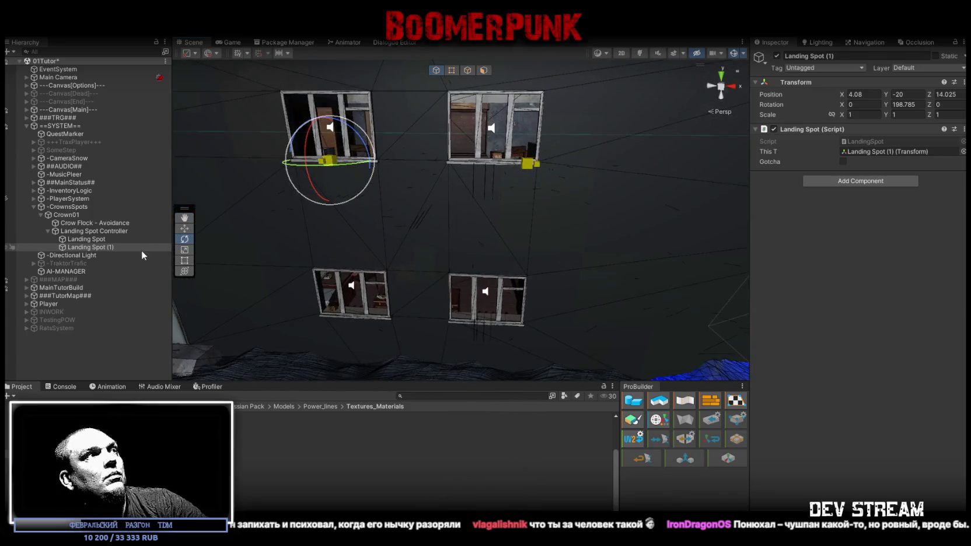
# - Duplicate both window landing spots and drag the copies down to the lower window
pyautogui.keyDown('ctrl'); pyautogui.click(88, 240); pyautogui.keyUp('ctrl')
pyautogui.hotkey('ctrl', 'd')
pyautogui.press('w')
pyautogui.moveTo(533, 124)
pyautogui.mouseDown()
pyautogui.moveTo(519, 274)
pyautogui.moveTo(559, 247)
pyautogui.moveTo(536, 246)
pyautogui.mouseUp()
pyautogui.press('f')
# - Set the copies' Position Y to -24.02
pyautogui.click(907, 94)
pyautogui.write('-20')
pyautogui.press('Return')
pyautogui.click(955, 95)
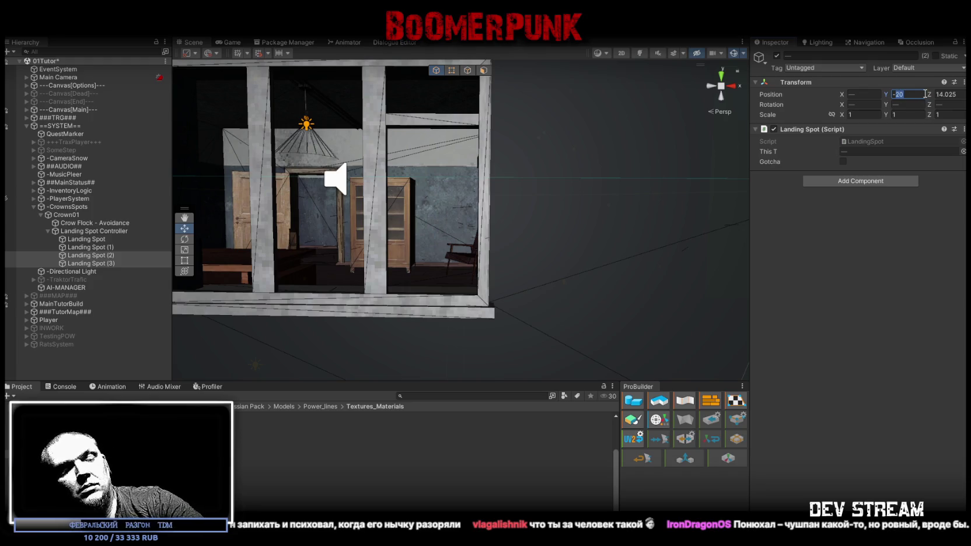
pyautogui.press('Return')
pyautogui.press('f')
pyautogui.moveTo(483, 203)
pyautogui.mouseDown()
pyautogui.moveTo(467, 95)
pyautogui.moveTo(531, 241)
pyautogui.moveTo(520, 225)
pyautogui.moveTo(511, 352)
pyautogui.moveTo(530, 353)
pyautogui.moveTo(513, 236)
pyautogui.moveTo(512, 318)
pyautogui.moveTo(574, 292)
pyautogui.moveTo(499, 299)
pyautogui.moveTo(572, 292)
pyautogui.mouseUp()
pyautogui.hotkey('ctrl', 'z')
pyautogui.hotkey('ctrl', 'z')
pyautogui.moveTo(886, 98); pyautogui.dragTo(883, 94)
# - Shift the copies left along X and rotate Landing Spot (3) to Y 126.914
pyautogui.moveTo(542, 204)
pyautogui.mouseDown()
pyautogui.moveTo(621, 300)
pyautogui.moveTo(486, 287)
pyautogui.mouseUp()
pyautogui.press('e')
pyautogui.press('w')
pyautogui.moveTo(642, 274); pyautogui.dragTo(563, 273)
pyautogui.moveTo(551, 272)
pyautogui.mouseDown()
pyautogui.moveTo(473, 276)
pyautogui.moveTo(335, 250)
pyautogui.mouseUp()
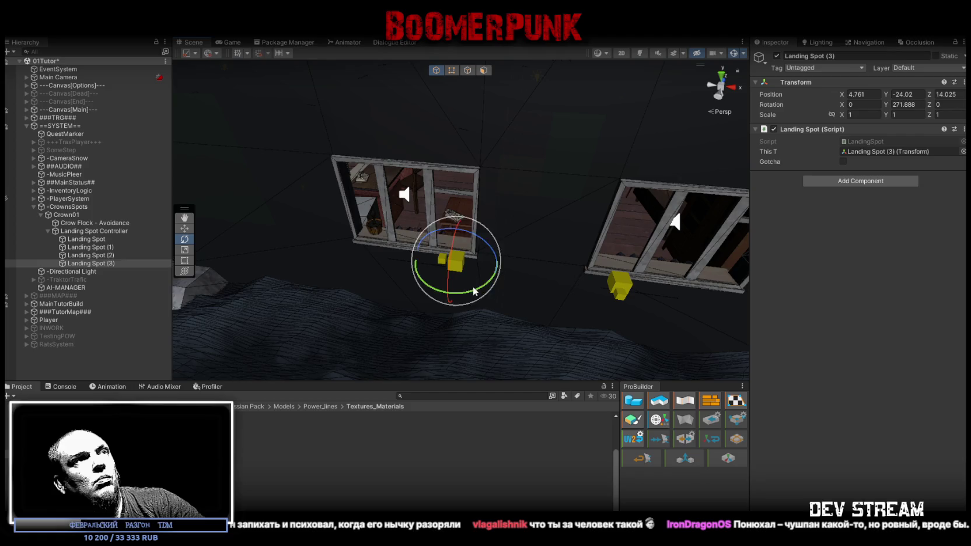
pyautogui.moveTo(497, 275)
pyautogui.mouseDown()
pyautogui.moveTo(505, 241)
pyautogui.moveTo(201, 194)
pyautogui.moveTo(175, 219)
pyautogui.mouseUp()
pyautogui.click(101, 256)
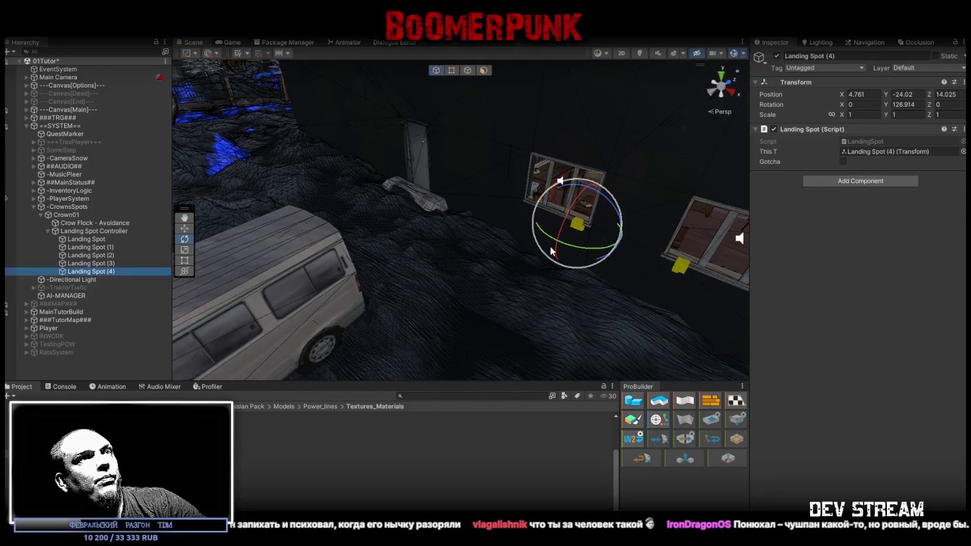
# - Move Landing Spot (4) onto the van roof and enter Play mode with Ctrl+P
pyautogui.moveTo(551, 251); pyautogui.dragTo(595, 236)
pyautogui.press('w')
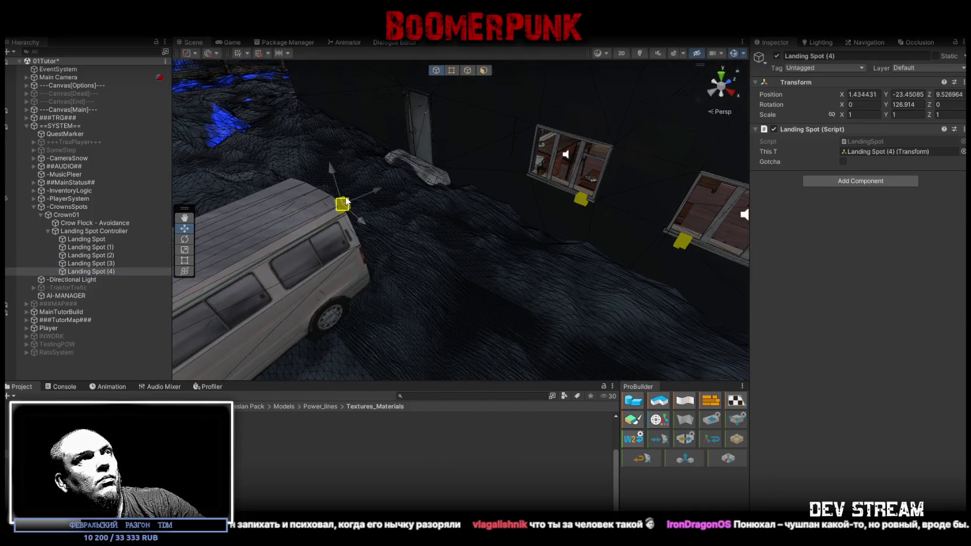
pyautogui.moveTo(345, 203); pyautogui.dragTo(514, 190)
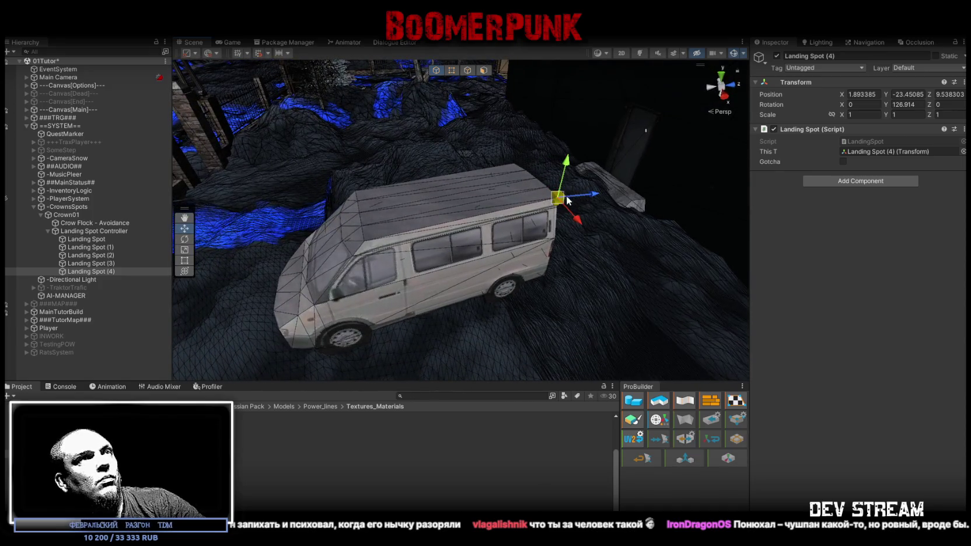
pyautogui.scroll(6, 456, 216)
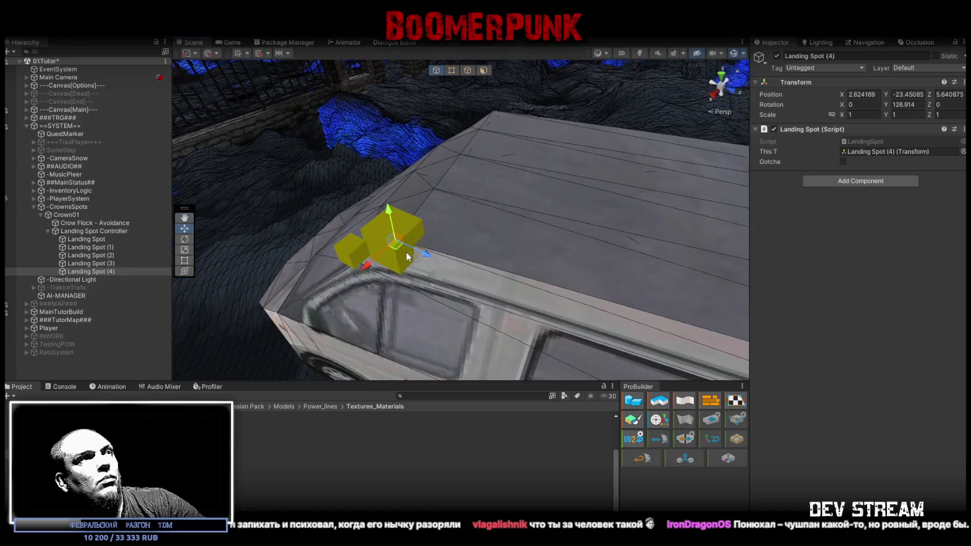
pyautogui.moveTo(406, 253)
pyautogui.mouseDown()
pyautogui.moveTo(699, 274)
pyautogui.moveTo(502, 194)
pyautogui.mouseUp()
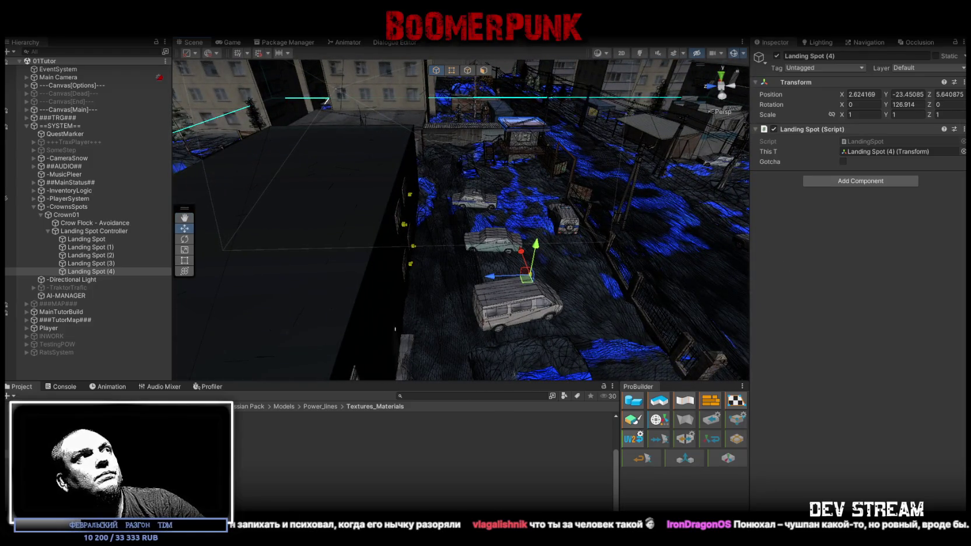
pyautogui.hotkey('ctrl', 'p')
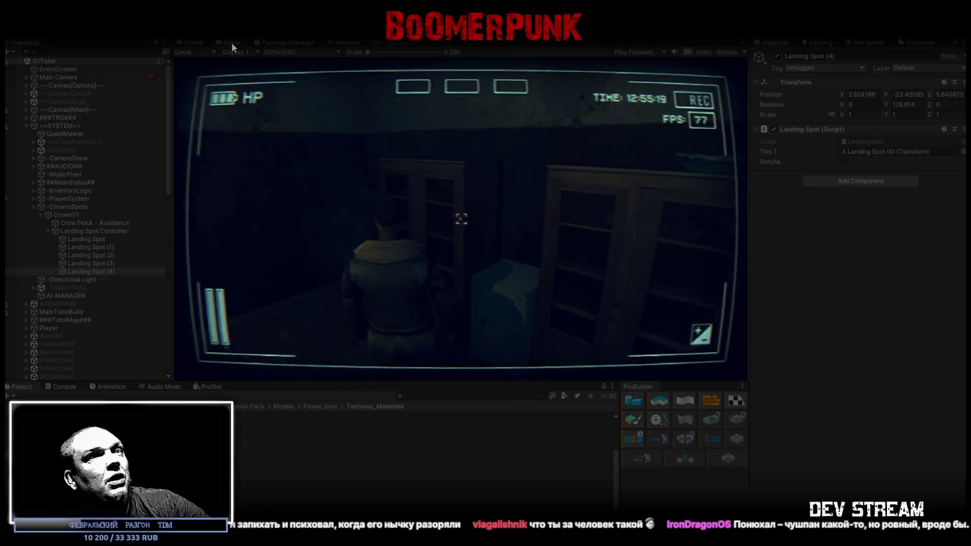
# - Maximize the Game view and walk the player with W to the room's windows
pyautogui.doubleClick(233, 42)
pyautogui.press('w')
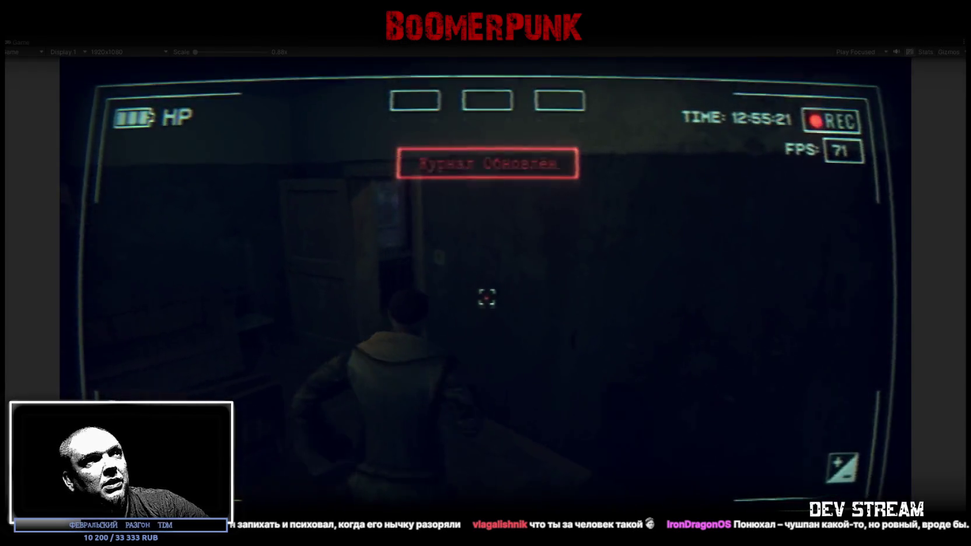
pyautogui.press('w')
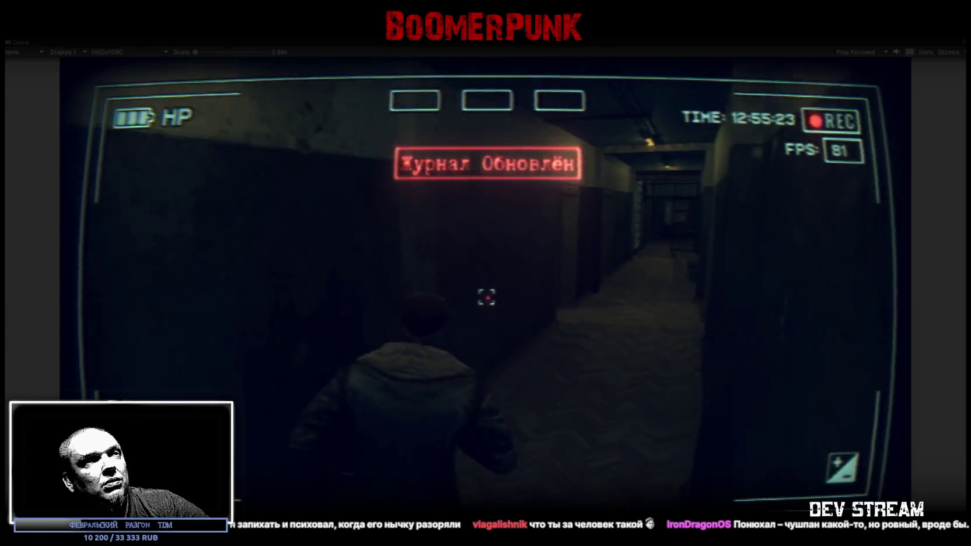
pyautogui.press('w')
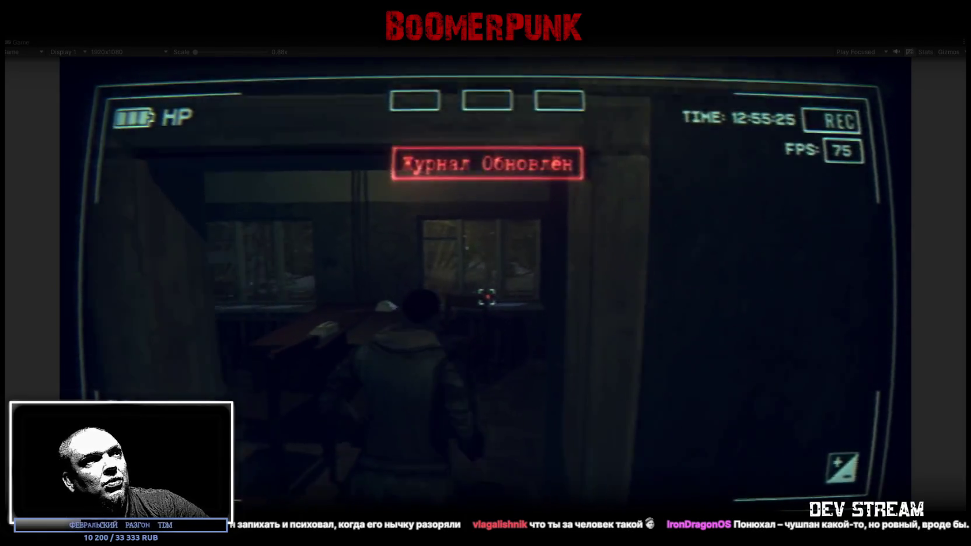
pyautogui.press('w')
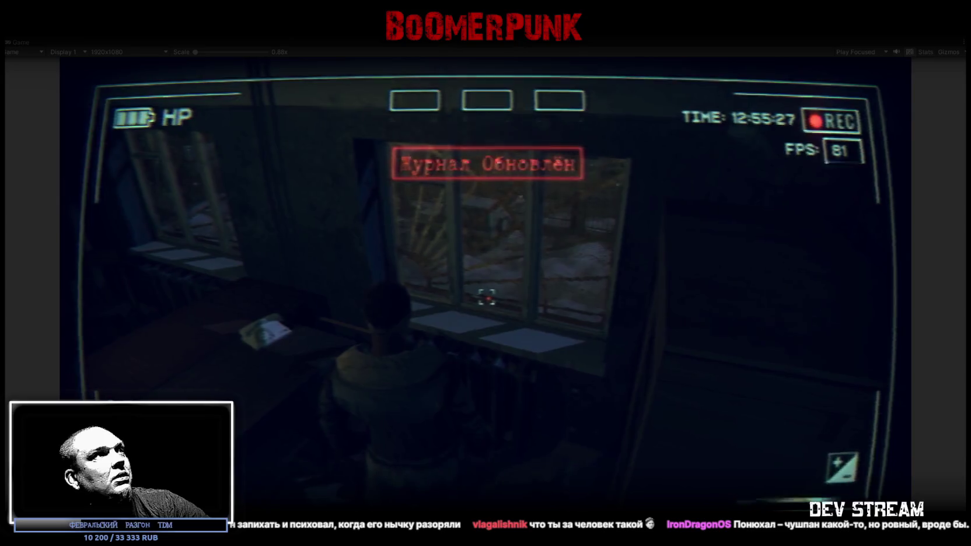
pyautogui.doubleClick(18, 42)
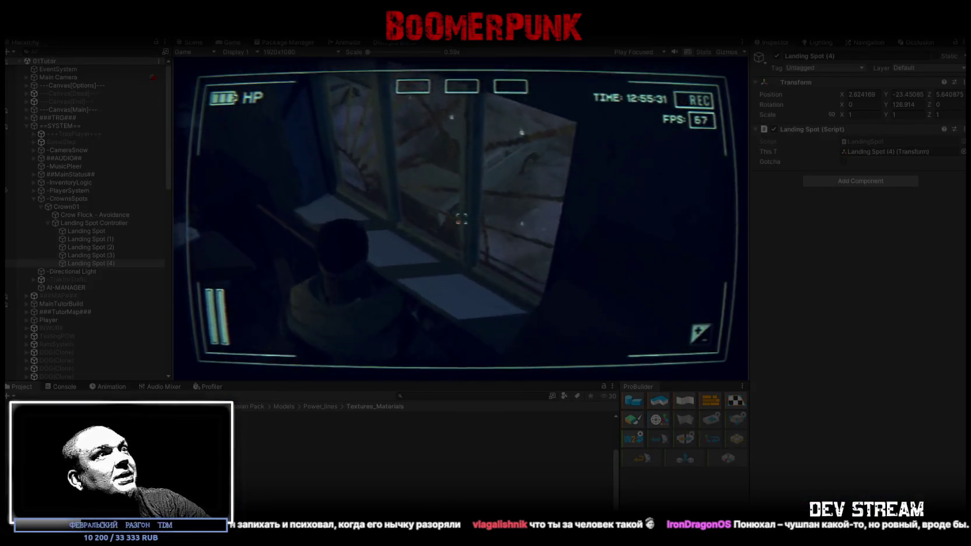
pyautogui.press('w')
pyautogui.press('w')
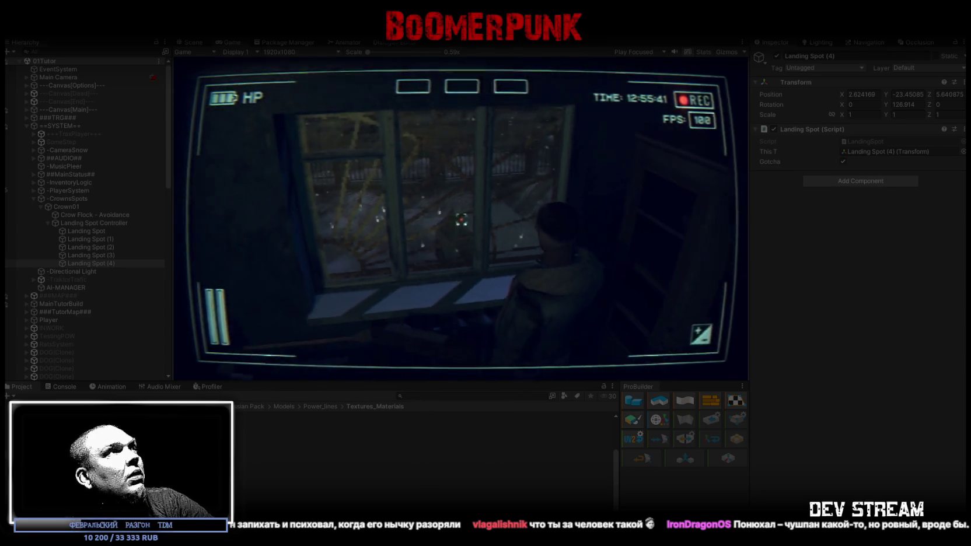
# - Return to the Scene view and fly toward the window landing spots
pyautogui.click(193, 42)
pyautogui.moveTo(379, 169)
pyautogui.mouseDown()
pyautogui.moveTo(395, 203)
pyautogui.moveTo(501, 230)
pyautogui.moveTo(231, 162)
pyautogui.moveTo(446, 187)
pyautogui.moveTo(390, 145)
pyautogui.moveTo(482, 176)
pyautogui.moveTo(490, 187)
pyautogui.moveTo(473, 200)
pyautogui.moveTo(542, 233)
pyautogui.moveTo(503, 148)
pyautogui.moveTo(489, 178)
pyautogui.moveTo(492, 162)
pyautogui.moveTo(527, 188)
pyautogui.moveTo(580, 162)
pyautogui.mouseUp()
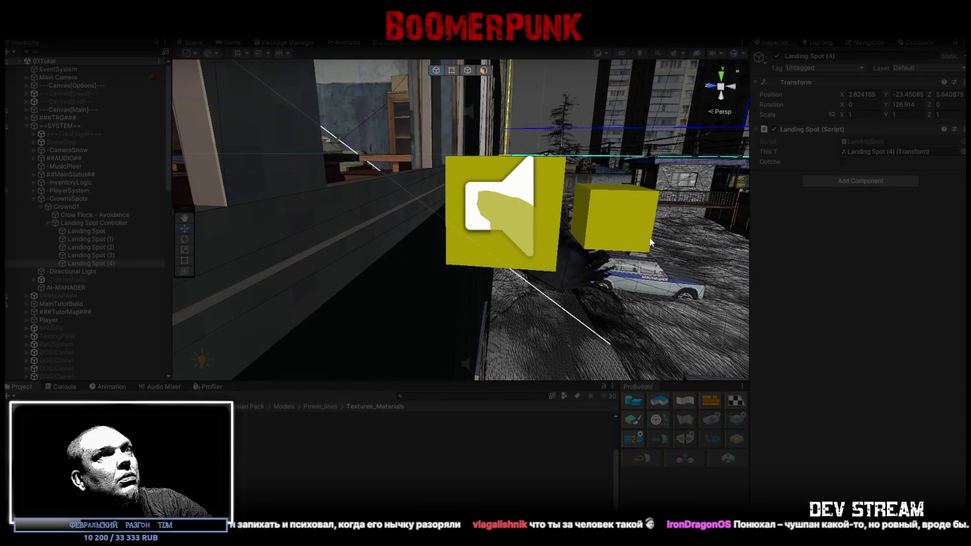
pyautogui.moveTo(597, 227); pyautogui.dragTo(596, 245)
# - Rotate Landing Spot (1) by the window to a new heading
pyautogui.click(237, 45)
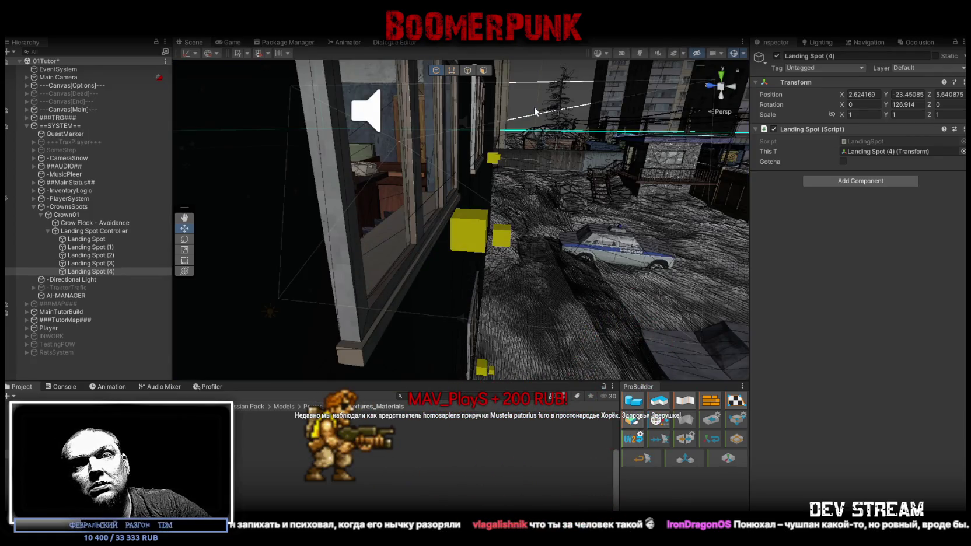
pyautogui.moveTo(534, 107)
pyautogui.mouseDown()
pyautogui.moveTo(532, 159)
pyautogui.moveTo(430, 198)
pyautogui.mouseUp()
pyautogui.click(430, 198)
pyautogui.press('e')
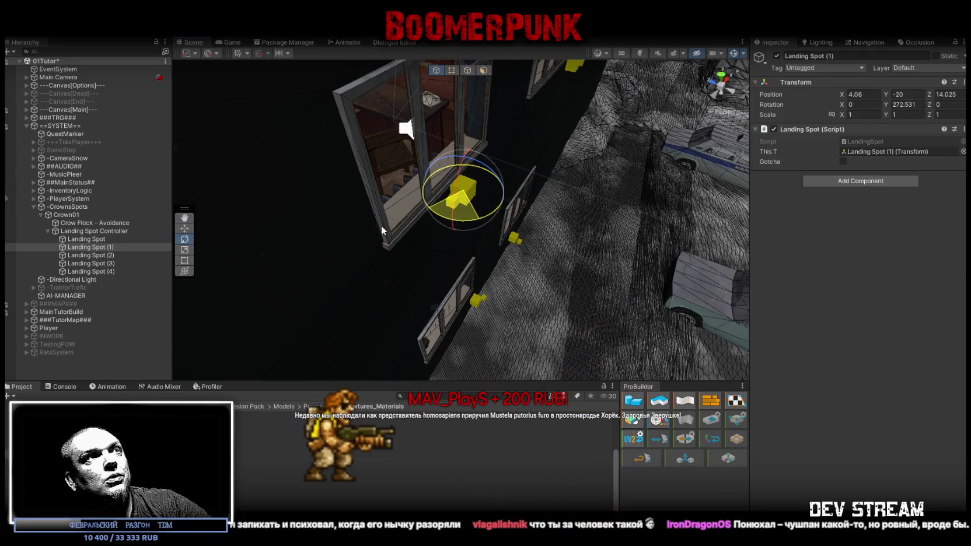
pyautogui.moveTo(400, 225)
pyautogui.mouseDown()
pyautogui.moveTo(511, 222)
pyautogui.moveTo(519, 236)
pyautogui.moveTo(339, 217)
pyautogui.mouseUp()
pyautogui.press('w')
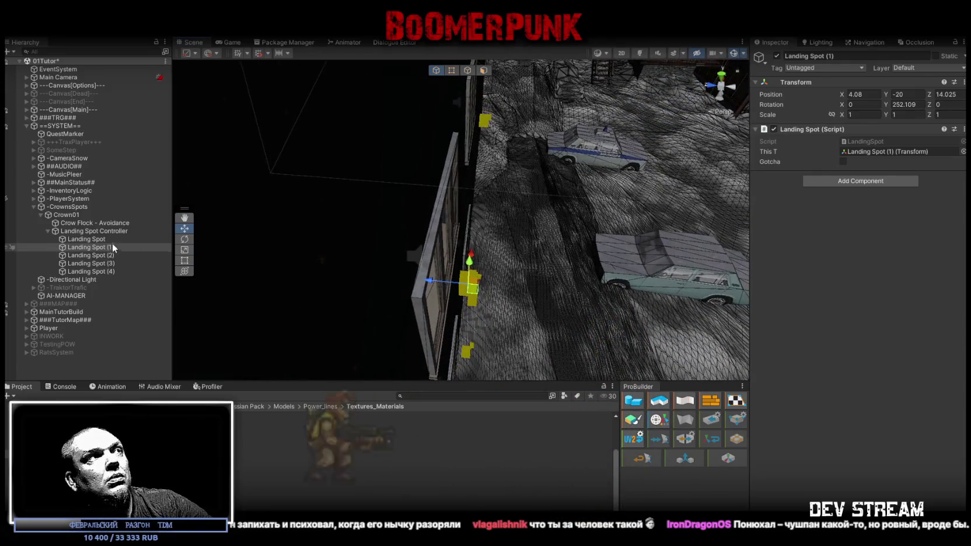
# - Add Landing Spot (4) to the selection and frame the window landing spots
pyautogui.moveTo(475, 222); pyautogui.dragTo(449, 280)
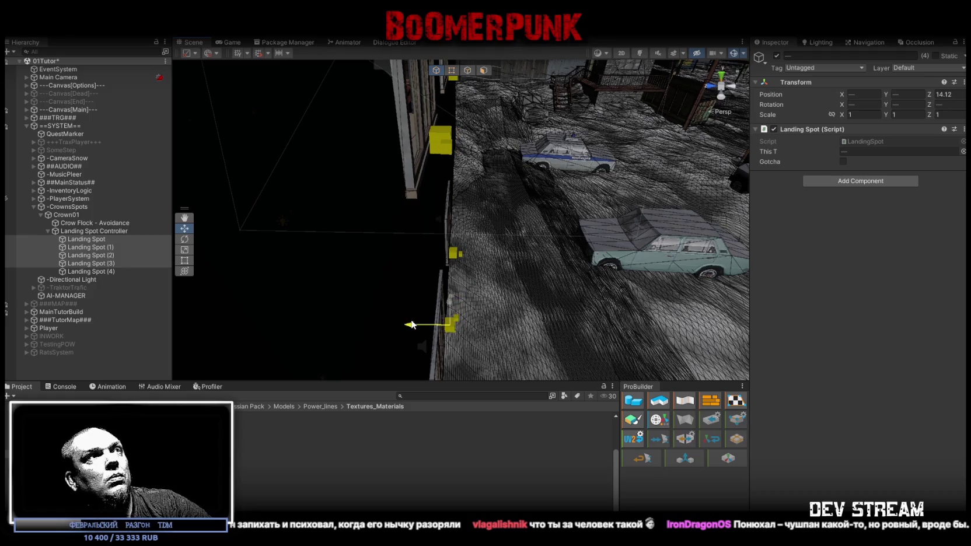
pyautogui.moveTo(414, 323); pyautogui.dragTo(405, 356)
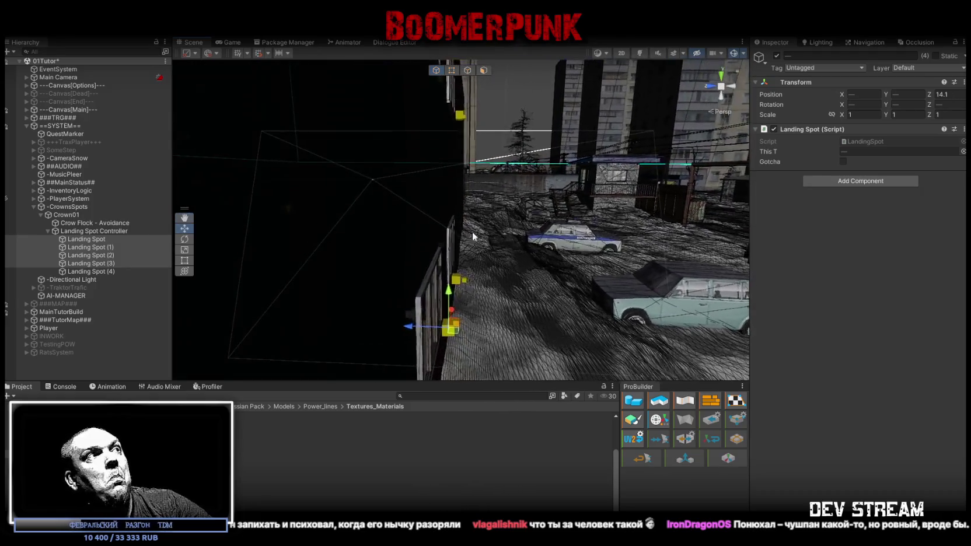
pyautogui.keyDown('shift'); pyautogui.click(86, 271); pyautogui.keyUp('shift')
pyautogui.moveTo(340, 245); pyautogui.dragTo(451, 231)
pyautogui.press('f')
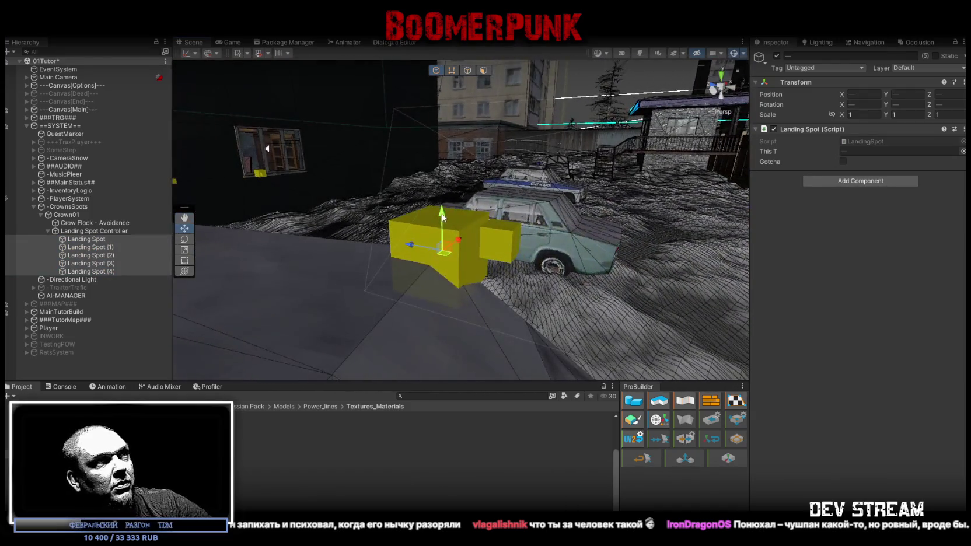
pyautogui.moveTo(448, 177)
pyautogui.mouseDown()
pyautogui.moveTo(548, 180)
pyautogui.moveTo(561, 189)
pyautogui.moveTo(484, 186)
pyautogui.moveTo(409, 204)
pyautogui.moveTo(440, 209)
pyautogui.moveTo(444, 199)
pyautogui.moveTo(264, 232)
pyautogui.moveTo(422, 215)
pyautogui.moveTo(403, 214)
pyautogui.moveTo(411, 216)
pyautogui.mouseUp()
pyautogui.scroll(3, 575, 199)
pyautogui.click(440, 209)
pyautogui.press('f')
# - Turn Landing Spot (2) to Y 244.25 and duplicate it as Landing Spot (5)
pyautogui.click(263, 359)
pyautogui.press('f')
pyautogui.press('e')
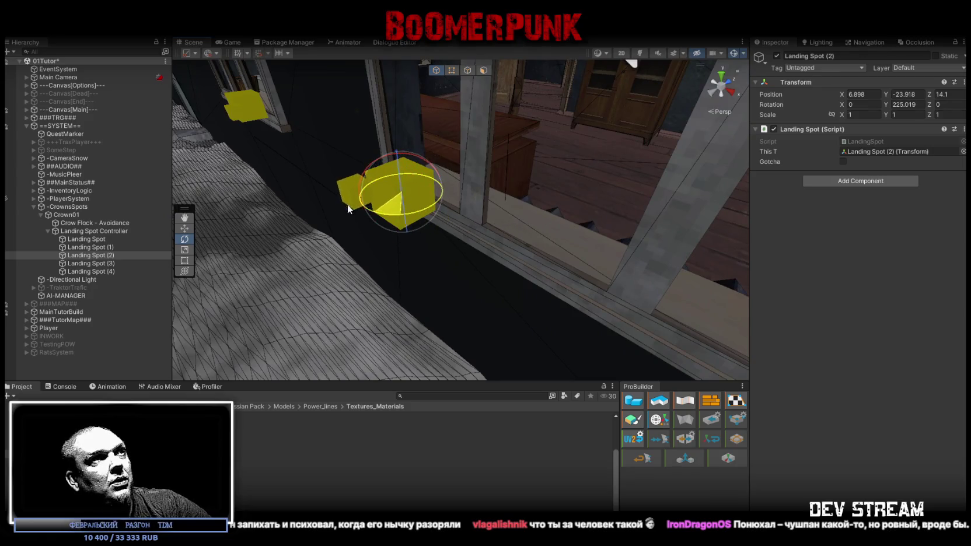
pyautogui.moveTo(362, 176)
pyautogui.mouseDown()
pyautogui.moveTo(443, 223)
pyautogui.moveTo(483, 142)
pyautogui.moveTo(490, 178)
pyautogui.mouseUp()
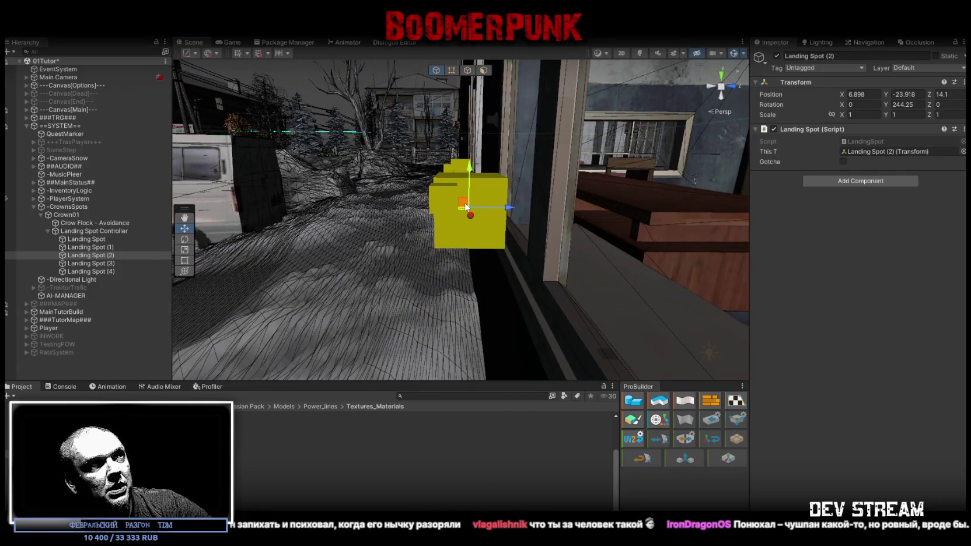
pyautogui.hotkey('ctrl', 'd')
pyautogui.moveTo(472, 215)
pyautogui.mouseDown()
pyautogui.moveTo(395, 210)
pyautogui.moveTo(579, 219)
pyautogui.moveTo(523, 236)
pyautogui.mouseUp()
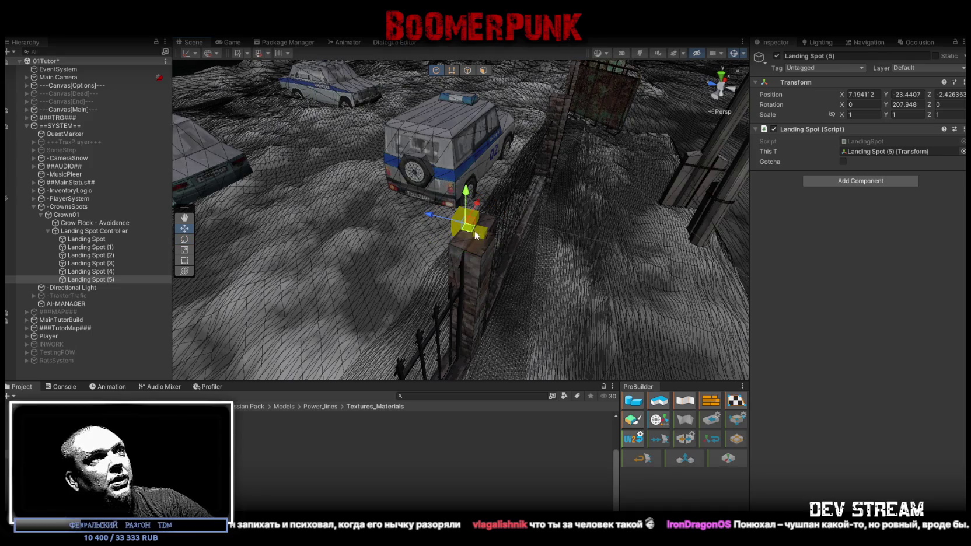
# - Place Landing Spot (5) on the fence post, then duplicate and slightly turn Landing Spot (7) there
pyautogui.moveTo(485, 244); pyautogui.dragTo(486, 246)
pyautogui.moveTo(487, 246)
pyautogui.mouseDown()
pyautogui.moveTo(321, 313)
pyautogui.moveTo(295, 190)
pyautogui.moveTo(306, 215)
pyautogui.mouseUp()
pyautogui.hotkey('ctrl', 'd')
pyautogui.moveTo(503, 216)
pyautogui.mouseDown()
pyautogui.moveTo(537, 229)
pyautogui.moveTo(557, 258)
pyautogui.mouseUp()
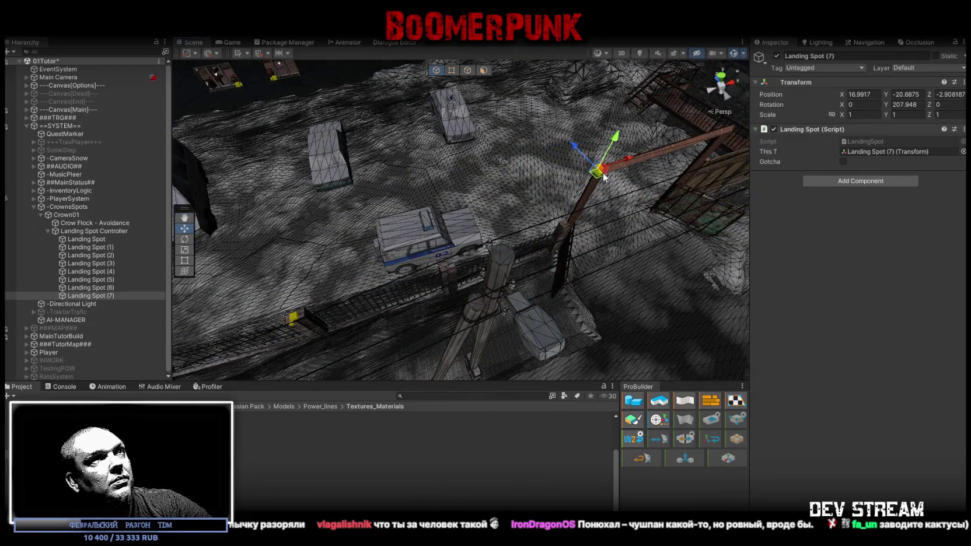
pyautogui.moveTo(501, 265)
pyautogui.mouseDown()
pyautogui.moveTo(384, 221)
pyautogui.moveTo(459, 245)
pyautogui.mouseUp()
pyautogui.press('e')
pyautogui.moveTo(570, 234); pyautogui.dragTo(569, 232)
pyautogui.moveTo(569, 232)
pyautogui.mouseDown()
pyautogui.moveTo(559, 211)
pyautogui.moveTo(595, 224)
pyautogui.mouseUp()
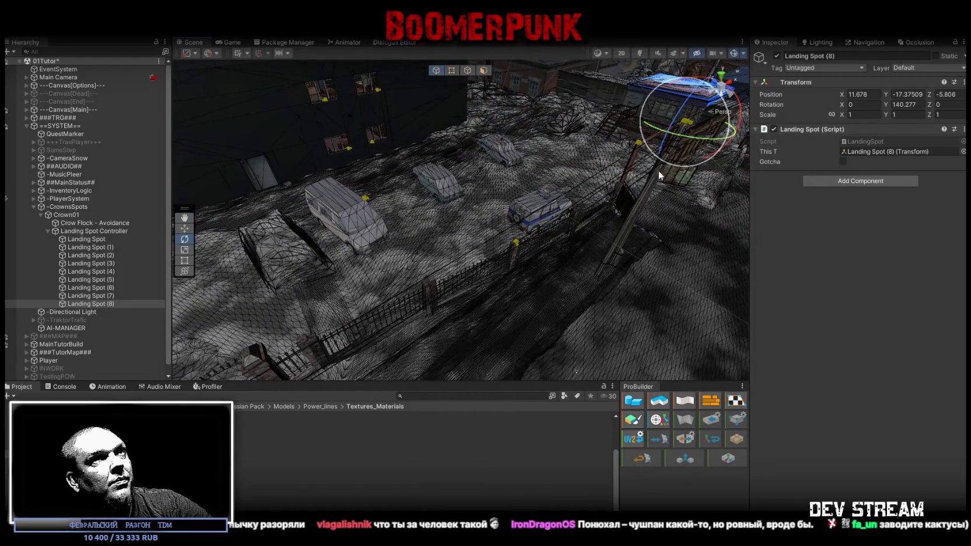
# - Move Landing Spot (8) into the yard, then duplicate it as Landing Spot (9) on the ground
pyautogui.moveTo(693, 122)
pyautogui.mouseDown()
pyautogui.moveTo(465, 277)
pyautogui.moveTo(452, 260)
pyautogui.moveTo(398, 284)
pyautogui.moveTo(633, 291)
pyautogui.moveTo(555, 286)
pyautogui.moveTo(527, 295)
pyautogui.mouseUp()
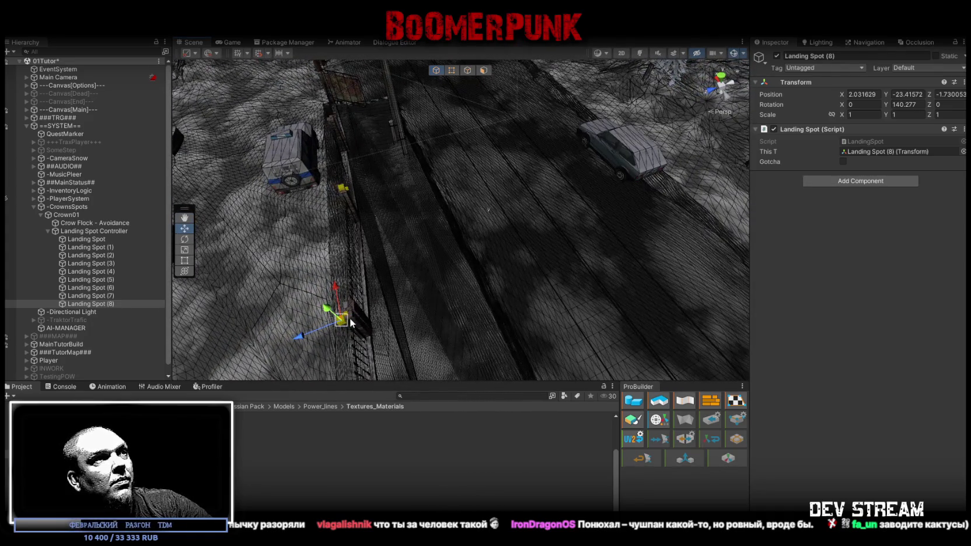
pyautogui.moveTo(354, 299)
pyautogui.mouseDown()
pyautogui.moveTo(589, 195)
pyautogui.moveTo(506, 114)
pyautogui.mouseUp()
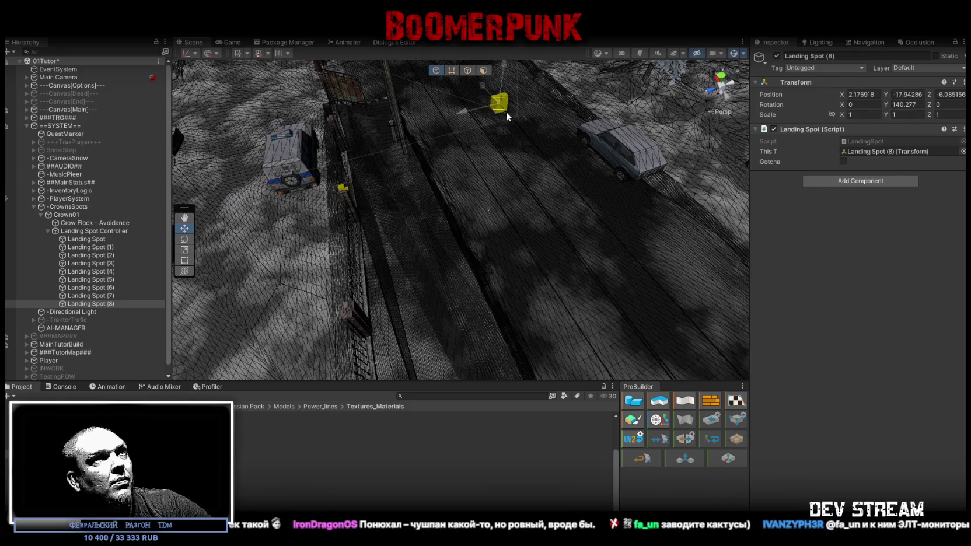
pyautogui.moveTo(536, 173)
pyautogui.mouseDown()
pyautogui.moveTo(419, 210)
pyautogui.moveTo(291, 228)
pyautogui.moveTo(482, 235)
pyautogui.moveTo(547, 204)
pyautogui.moveTo(592, 150)
pyautogui.mouseUp()
pyautogui.hotkey('ctrl', 'd')
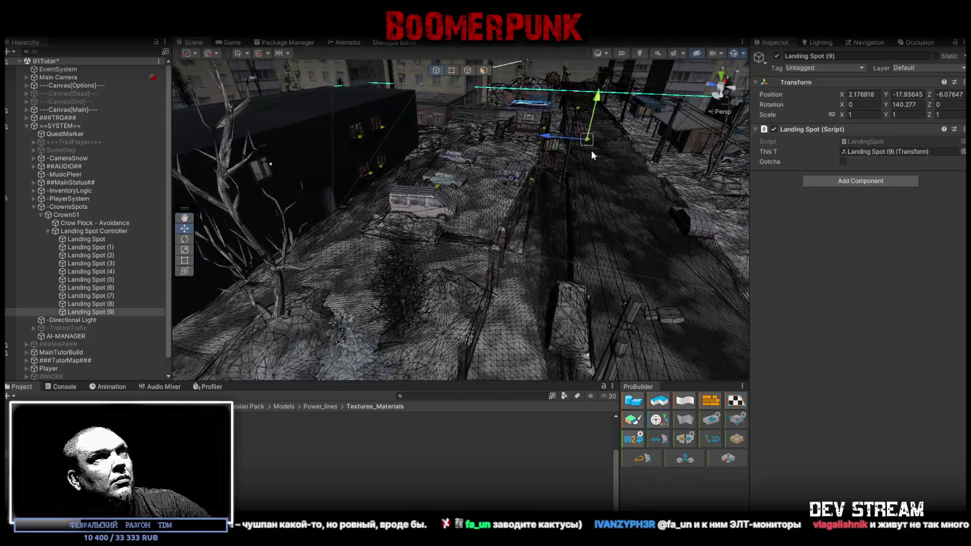
pyautogui.moveTo(378, 209); pyautogui.dragTo(314, 201)
pyautogui.moveTo(349, 213)
pyautogui.mouseDown()
pyautogui.moveTo(341, 204)
pyautogui.moveTo(349, 259)
pyautogui.moveTo(369, 263)
pyautogui.mouseUp()
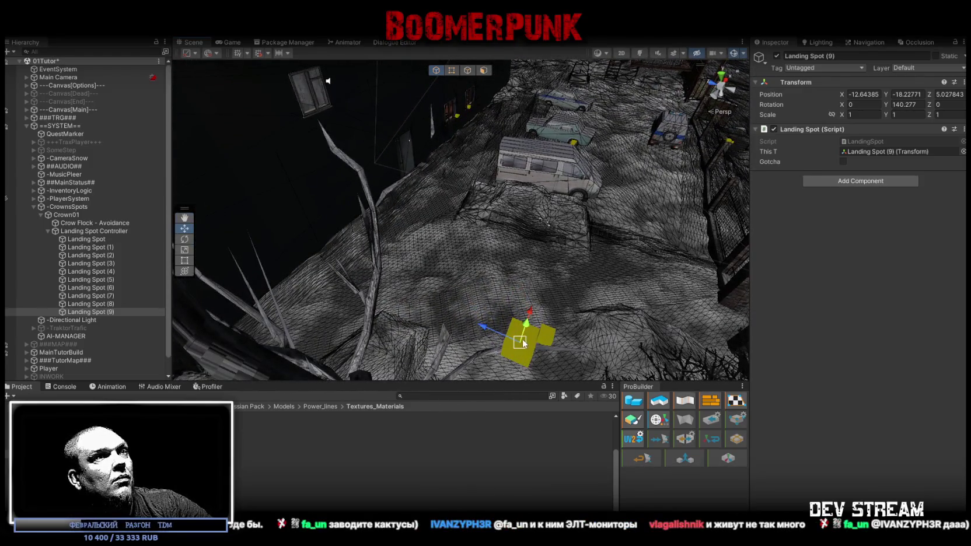
pyautogui.moveTo(407, 203)
pyautogui.mouseDown()
pyautogui.moveTo(384, 186)
pyautogui.moveTo(340, 218)
pyautogui.mouseUp()
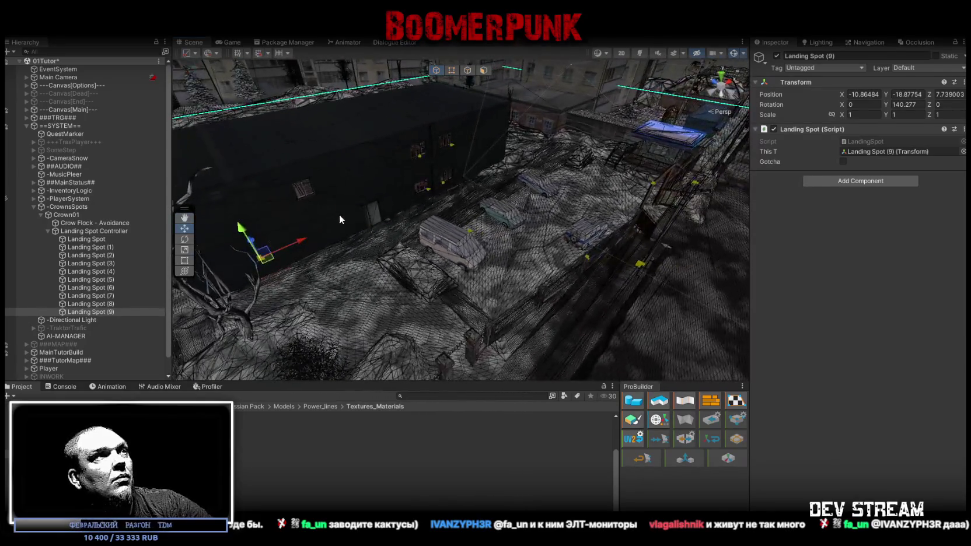
# - Duplicate Landing Spot (10) and place it on the police car's roof
pyautogui.hotkey('ctrl', 'd')
pyautogui.moveTo(645, 198)
pyautogui.mouseDown()
pyautogui.moveTo(580, 167)
pyautogui.moveTo(338, 168)
pyautogui.mouseUp()
pyautogui.moveTo(273, 139); pyautogui.dragTo(554, 229)
pyautogui.press('f')
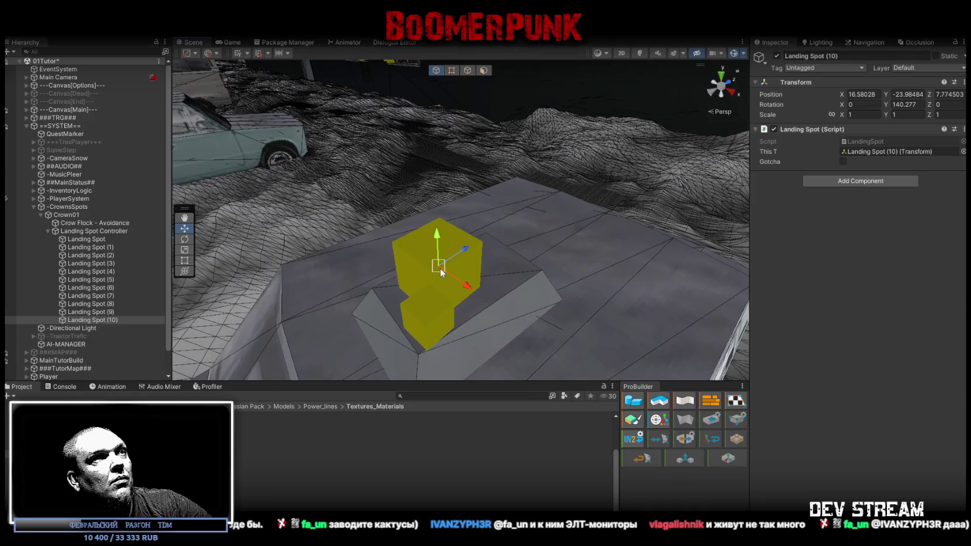
pyautogui.moveTo(442, 278)
pyautogui.mouseDown()
pyautogui.moveTo(374, 211)
pyautogui.moveTo(436, 266)
pyautogui.mouseUp()
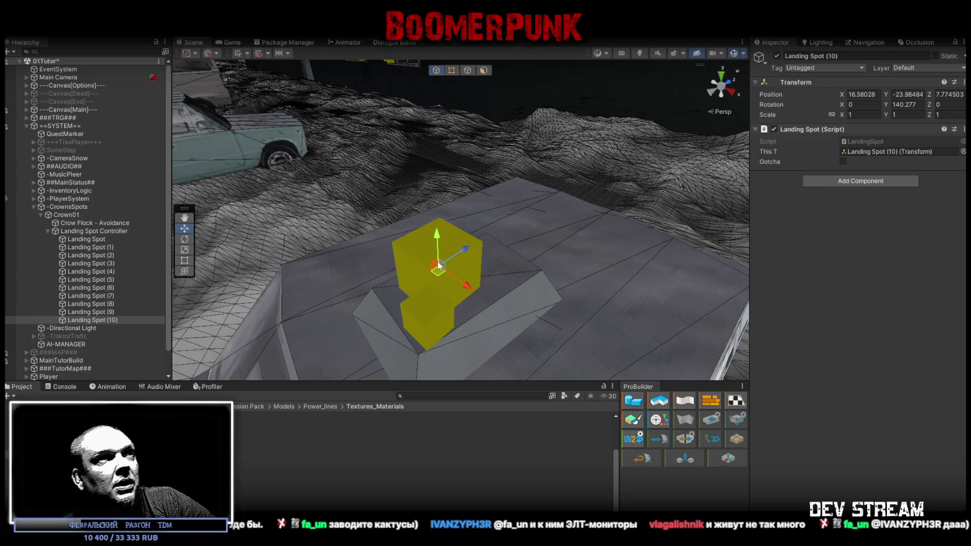
pyautogui.moveTo(654, 301)
pyautogui.mouseDown()
pyautogui.moveTo(488, 229)
pyautogui.moveTo(546, 226)
pyautogui.moveTo(494, 266)
pyautogui.moveTo(685, 249)
pyautogui.mouseUp()
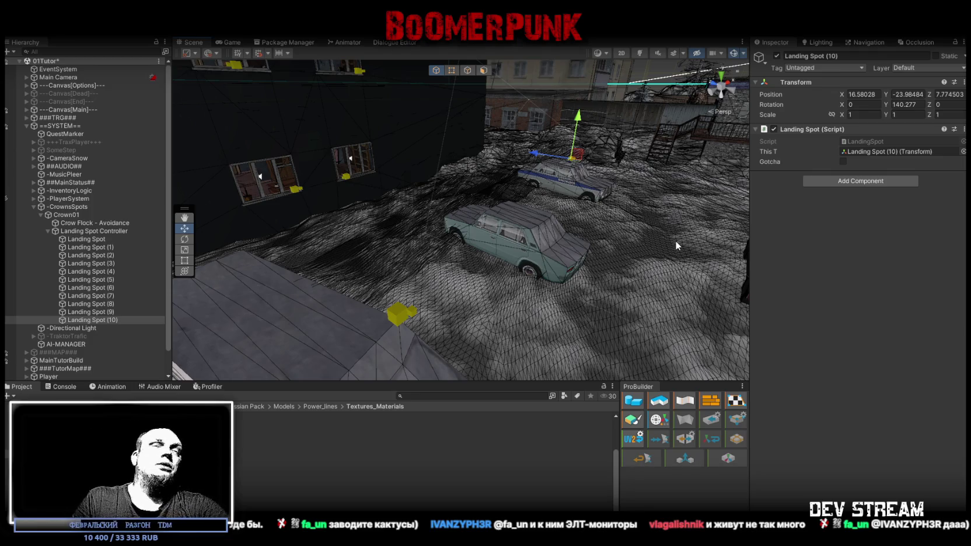
pyautogui.moveTo(500, 239)
pyautogui.mouseDown()
pyautogui.moveTo(546, 215)
pyautogui.moveTo(352, 239)
pyautogui.moveTo(282, 260)
pyautogui.moveTo(512, 219)
pyautogui.moveTo(422, 219)
pyautogui.mouseUp()
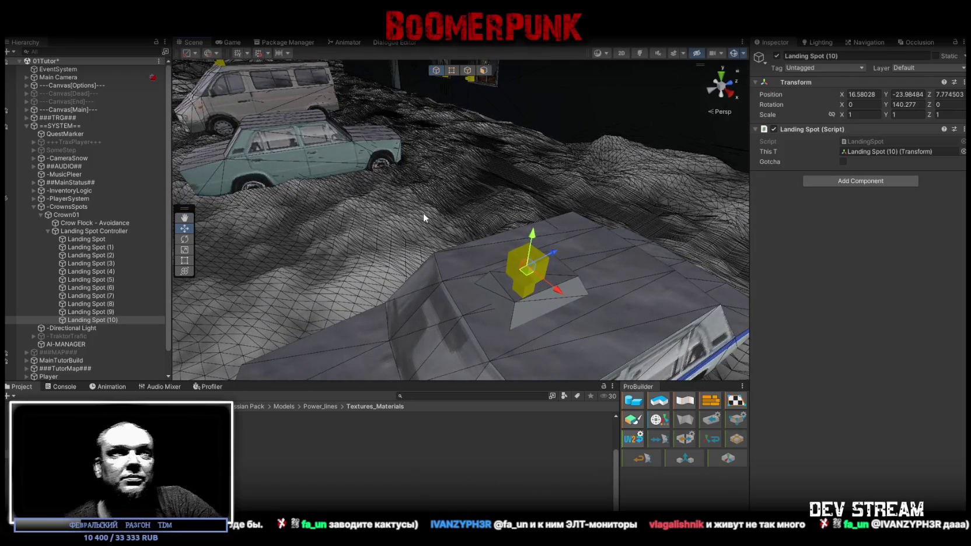
pyautogui.moveTo(604, 252)
pyautogui.mouseDown()
pyautogui.moveTo(579, 224)
pyautogui.moveTo(705, 217)
pyautogui.moveTo(766, 196)
pyautogui.moveTo(263, 215)
pyautogui.moveTo(511, 231)
pyautogui.moveTo(491, 245)
pyautogui.mouseUp()
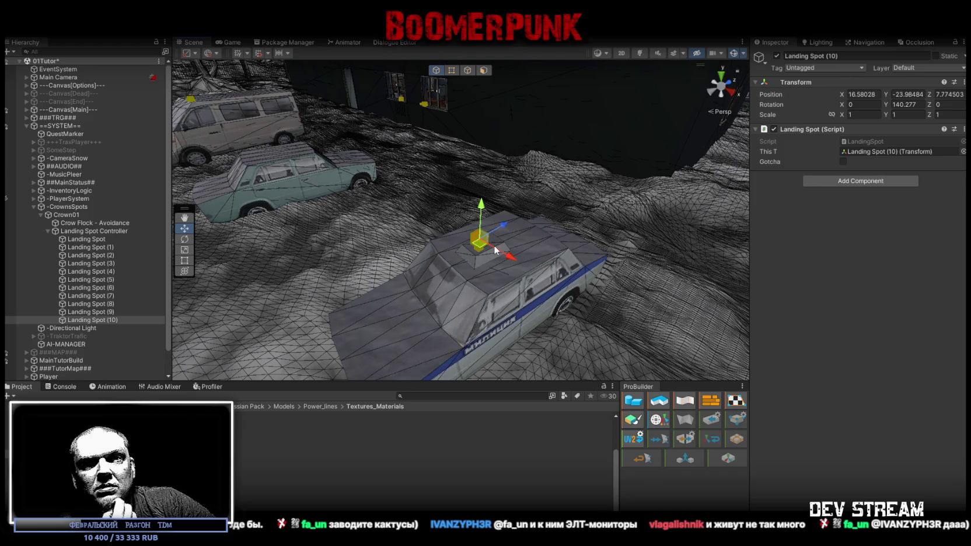
pyautogui.moveTo(494, 245)
pyautogui.mouseDown()
pyautogui.moveTo(564, 186)
pyautogui.moveTo(543, 177)
pyautogui.moveTo(737, 204)
pyautogui.mouseUp()
# - Duplicate Landing Spot (11) and set it on the pale green sedan's hood
pyautogui.hotkey('ctrl', 'd')
pyautogui.moveTo(671, 193)
pyautogui.mouseDown()
pyautogui.moveTo(467, 294)
pyautogui.moveTo(584, 299)
pyautogui.moveTo(654, 232)
pyautogui.mouseUp()
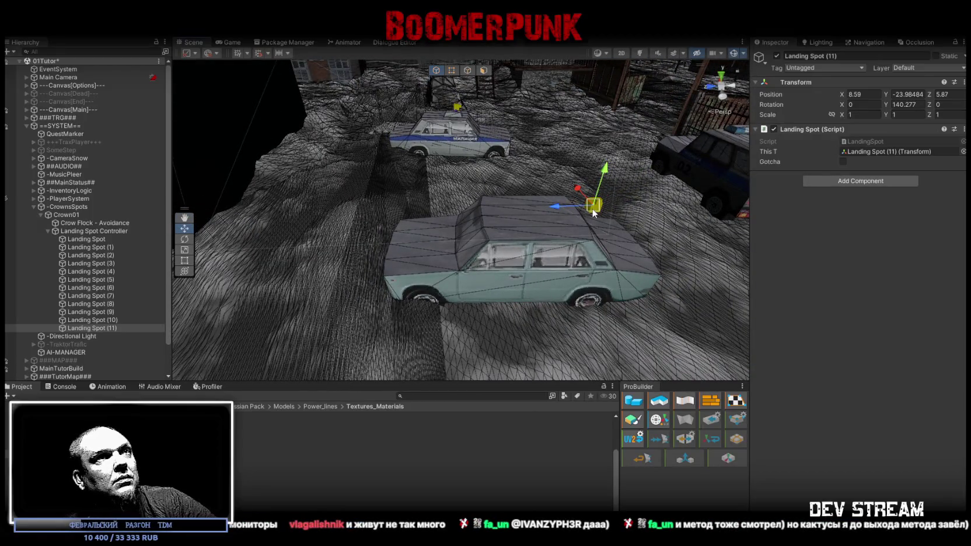
pyautogui.moveTo(593, 208); pyautogui.dragTo(390, 290)
pyautogui.scroll(5, 382, 283)
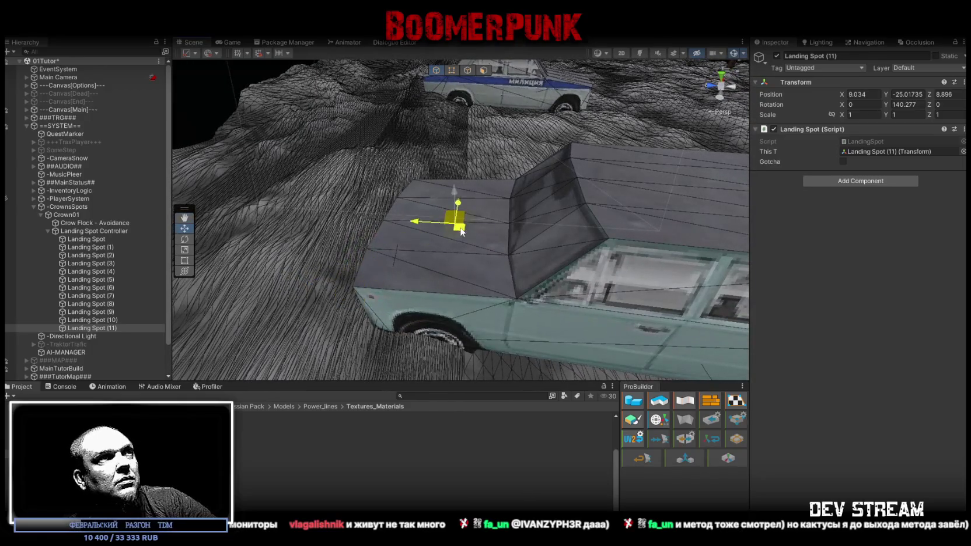
pyautogui.moveTo(461, 232); pyautogui.dragTo(451, 239)
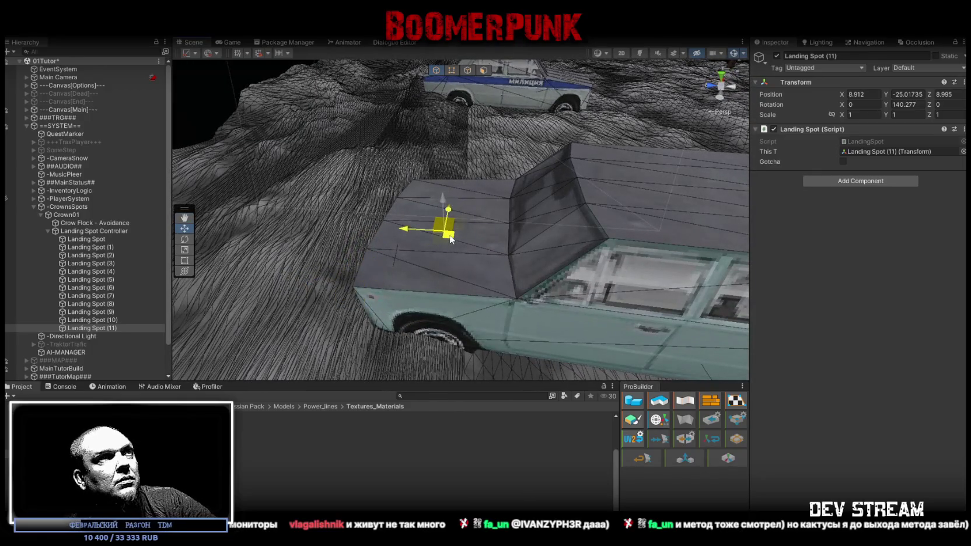
pyautogui.scroll(5, 453, 237)
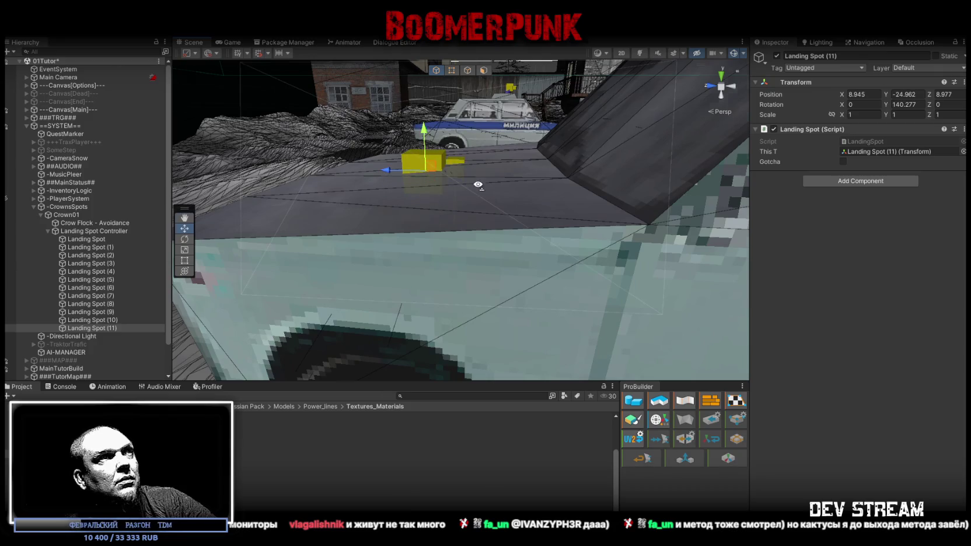
pyautogui.moveTo(477, 185); pyautogui.dragTo(475, 255)
pyautogui.keyDown('shift'); pyautogui.click(110, 285); pyautogui.keyUp('shift')
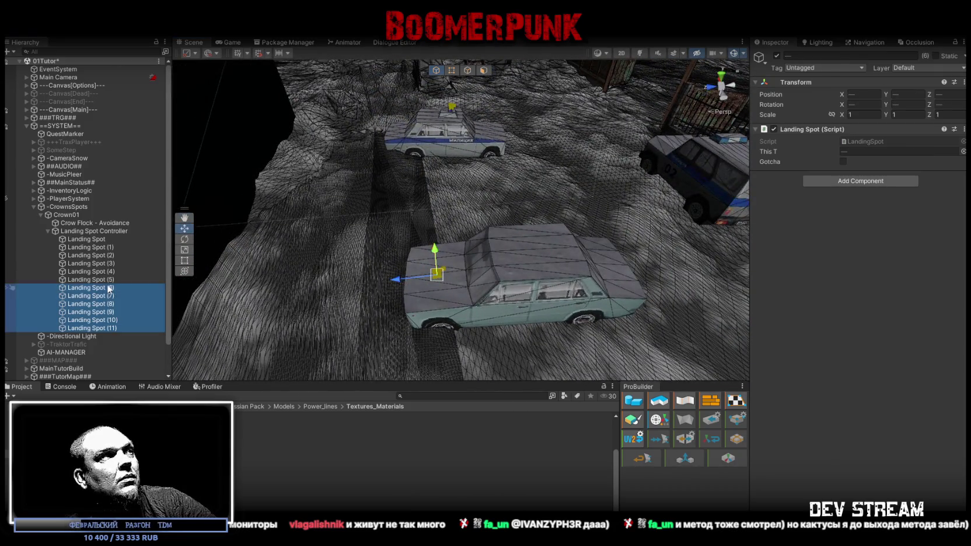
# - Select Landing Spots (5) through (11) together and raise them slightly
pyautogui.keyDown('shift'); pyautogui.click(109, 279); pyautogui.keyUp('shift')
pyautogui.moveTo(194, 280)
pyautogui.mouseDown()
pyautogui.moveTo(284, 211)
pyautogui.moveTo(457, 237)
pyautogui.moveTo(408, 260)
pyautogui.moveTo(175, 271)
pyautogui.mouseUp()
pyautogui.click(99, 280)
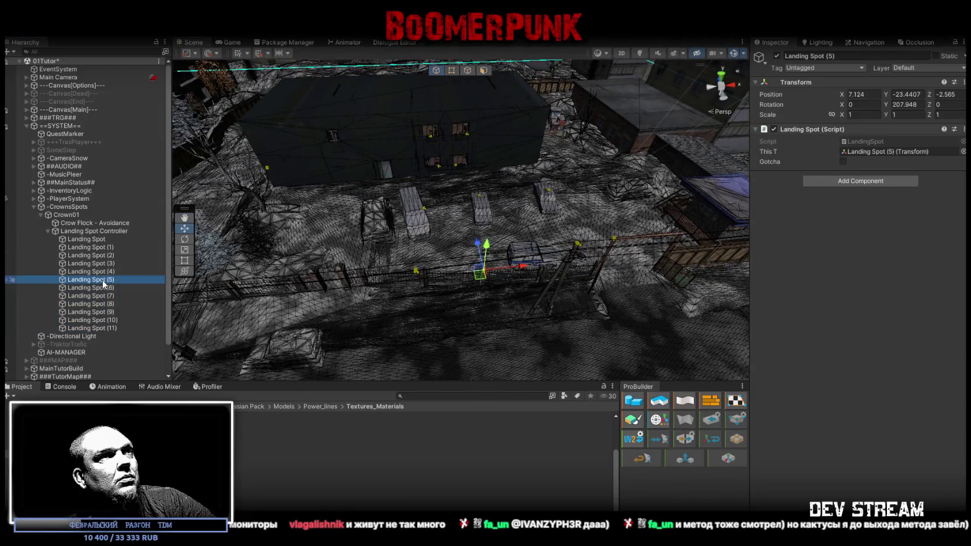
pyautogui.click(106, 272)
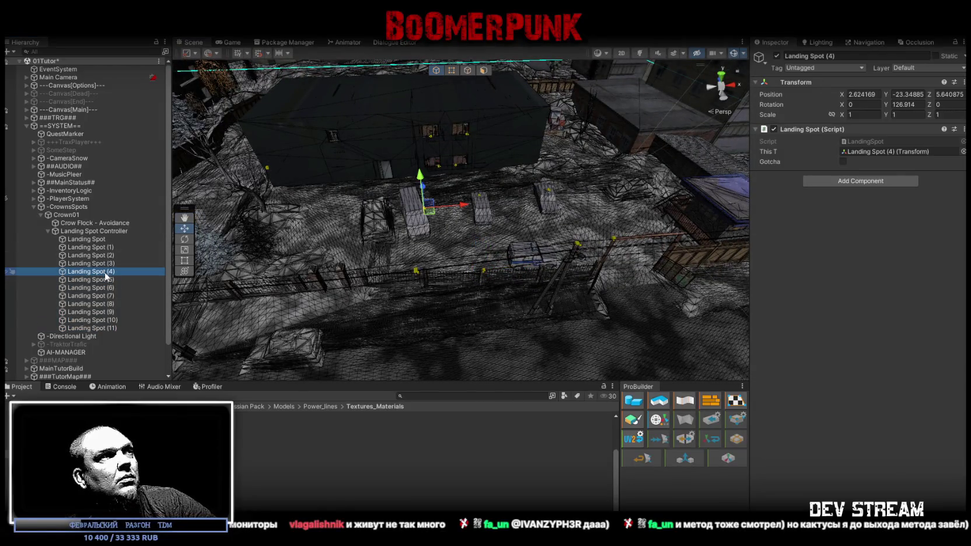
pyautogui.click(99, 280)
pyautogui.keyDown('shift'); pyautogui.click(99, 328); pyautogui.keyUp('shift')
pyautogui.moveTo(267, 278)
pyautogui.mouseDown()
pyautogui.moveTo(543, 246)
pyautogui.moveTo(598, 210)
pyautogui.moveTo(594, 182)
pyautogui.mouseUp()
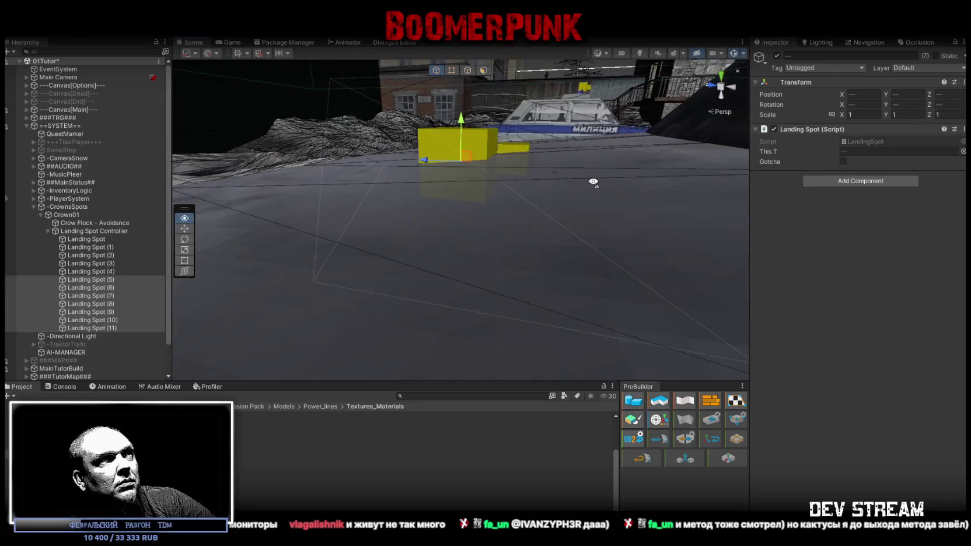
pyautogui.moveTo(460, 118)
pyautogui.mouseDown()
pyautogui.moveTo(462, 78)
pyautogui.moveTo(501, 245)
pyautogui.moveTo(484, 258)
pyautogui.moveTo(279, 260)
pyautogui.moveTo(319, 262)
pyautogui.moveTo(314, 220)
pyautogui.moveTo(373, 225)
pyautogui.moveTo(443, 201)
pyautogui.moveTo(377, 279)
pyautogui.mouseUp()
# - Rotate Landing Spots (11), (5), (6) and (7) around Y to new headings
pyautogui.click(489, 100)
pyautogui.press('r')
pyautogui.press('e')
pyautogui.click(377, 279)
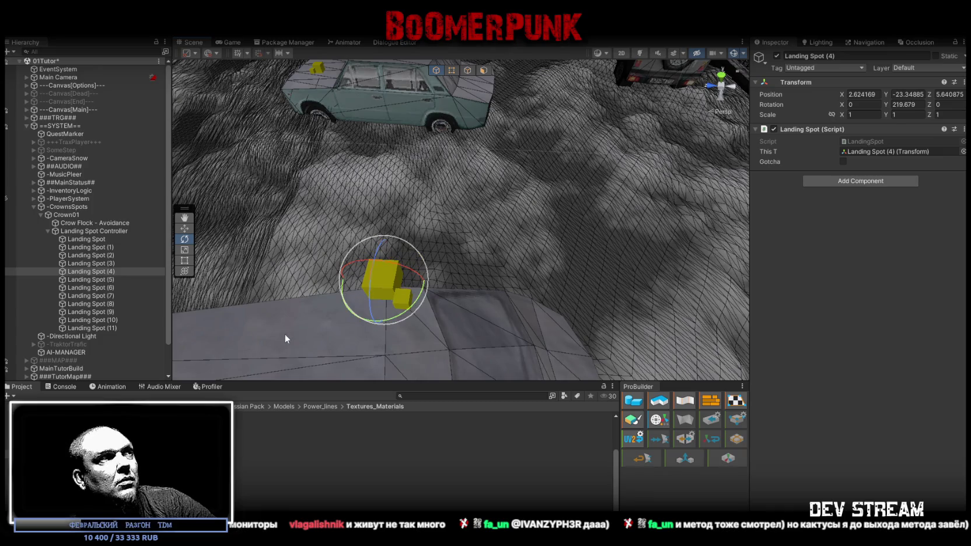
pyautogui.doubleClick(110, 284)
pyautogui.moveTo(350, 233)
pyautogui.mouseDown()
pyautogui.moveTo(374, 212)
pyautogui.moveTo(705, 197)
pyautogui.moveTo(631, 199)
pyautogui.mouseUp()
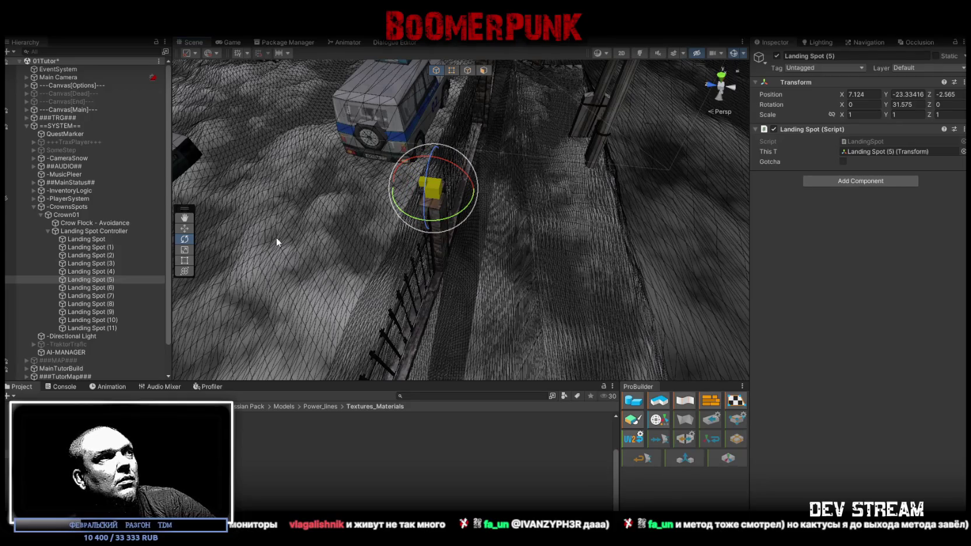
pyautogui.doubleClick(100, 287)
pyautogui.moveTo(338, 263)
pyautogui.mouseDown()
pyautogui.moveTo(374, 263)
pyautogui.moveTo(307, 291)
pyautogui.mouseUp()
pyautogui.doubleClick(86, 296)
pyautogui.moveTo(403, 240); pyautogui.dragTo(568, 255)
# - Turn Landing Spot (8) and set Landing Spot (10) to Y 69.051
pyautogui.doubleClick(103, 304)
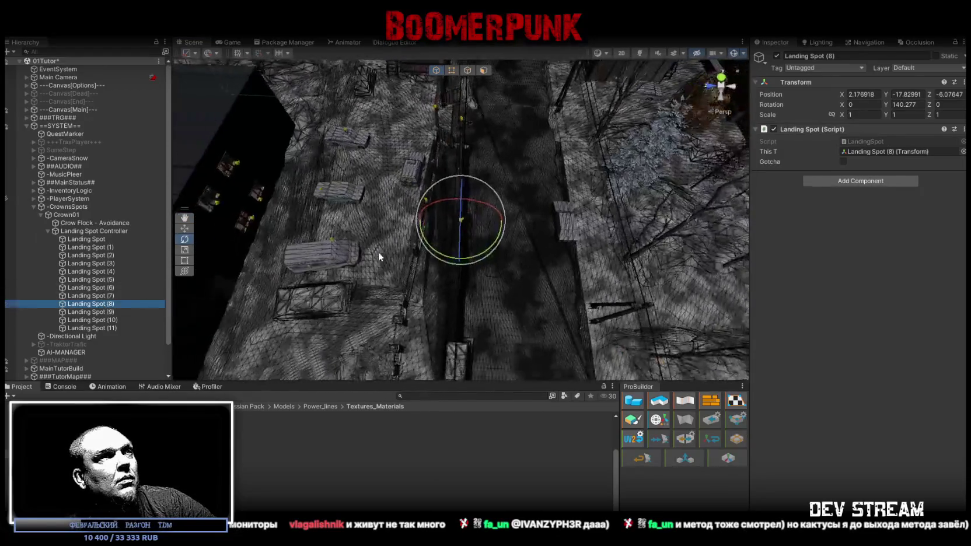
pyautogui.moveTo(410, 255)
pyautogui.mouseDown()
pyautogui.moveTo(474, 241)
pyautogui.moveTo(352, 241)
pyautogui.moveTo(369, 240)
pyautogui.moveTo(380, 264)
pyautogui.moveTo(407, 275)
pyautogui.moveTo(535, 286)
pyautogui.moveTo(439, 265)
pyautogui.mouseUp()
pyautogui.doubleClick(97, 311)
pyautogui.press('w')
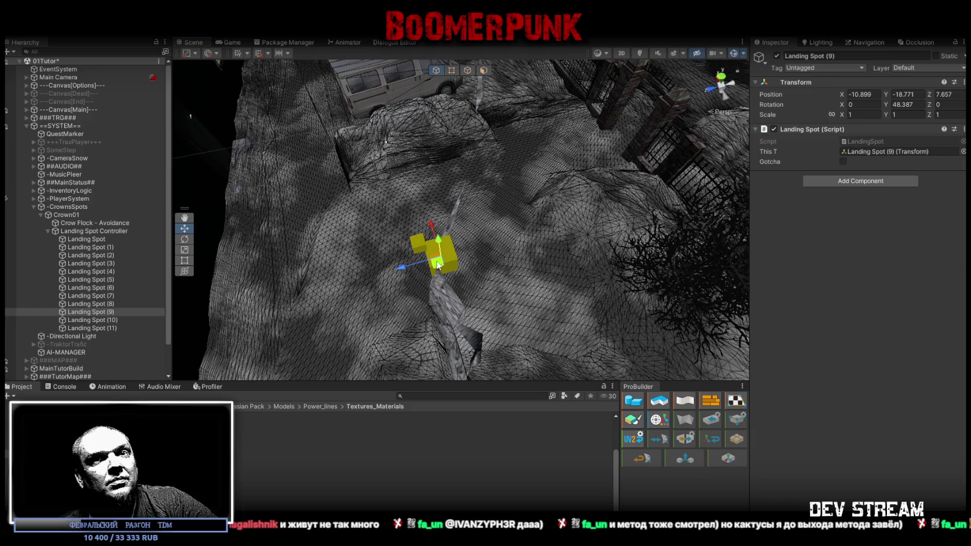
pyautogui.doubleClick(93, 320)
pyautogui.scroll(10, 435, 228)
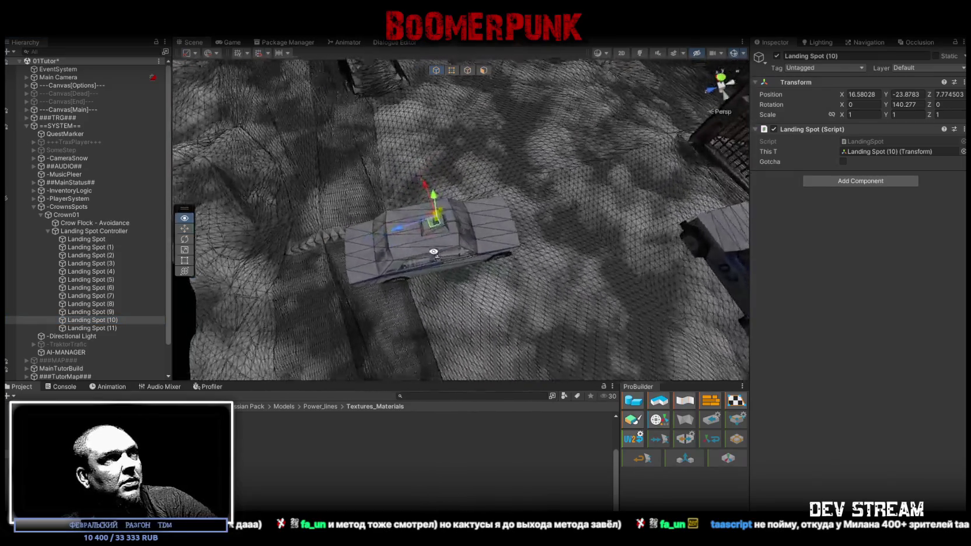
pyautogui.press('e')
pyautogui.moveTo(399, 241)
pyautogui.mouseDown()
pyautogui.moveTo(535, 230)
pyautogui.moveTo(494, 238)
pyautogui.moveTo(372, 227)
pyautogui.mouseUp()
pyautogui.press('w')
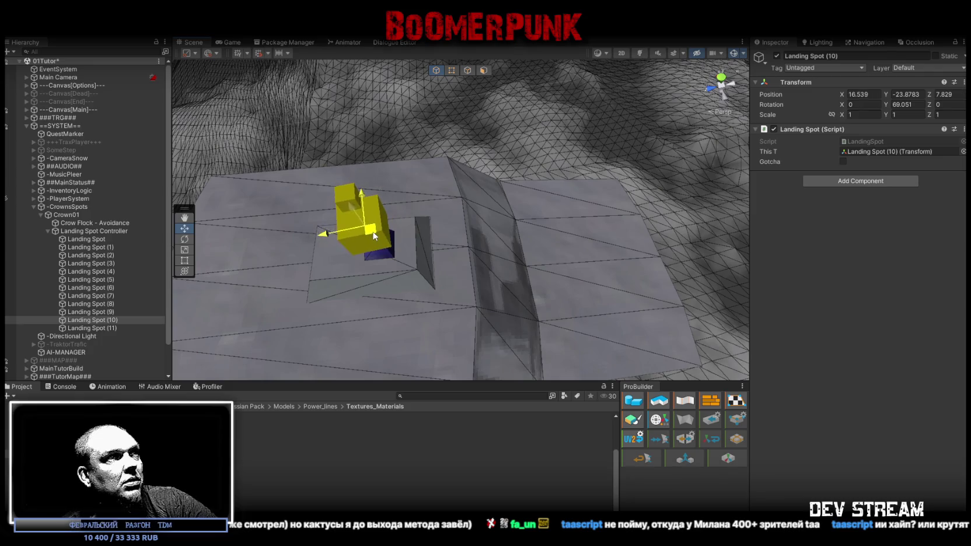
pyautogui.doubleClick(96, 328)
pyautogui.moveTo(464, 215)
pyautogui.mouseDown()
pyautogui.moveTo(350, 250)
pyautogui.moveTo(348, 199)
pyautogui.moveTo(591, 190)
pyautogui.mouseUp()
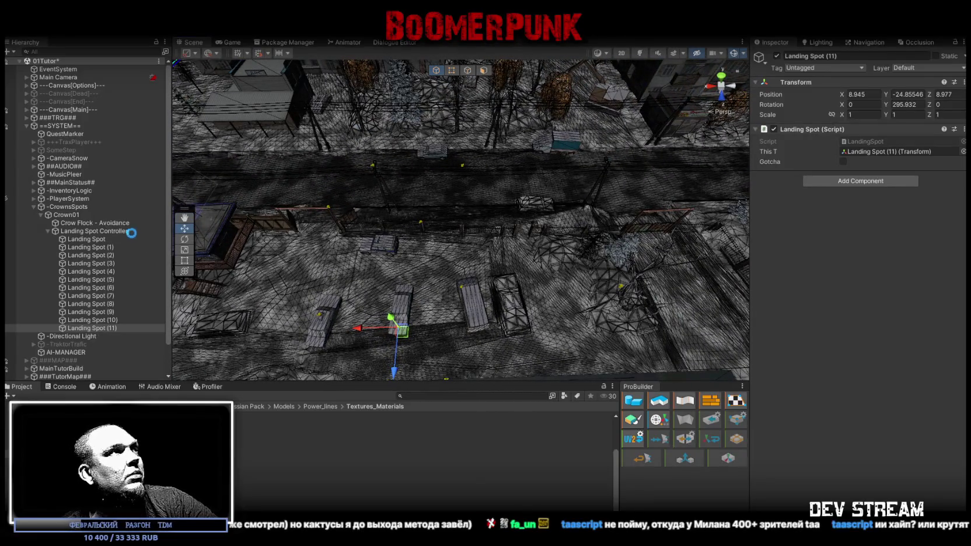
pyautogui.click(88, 223)
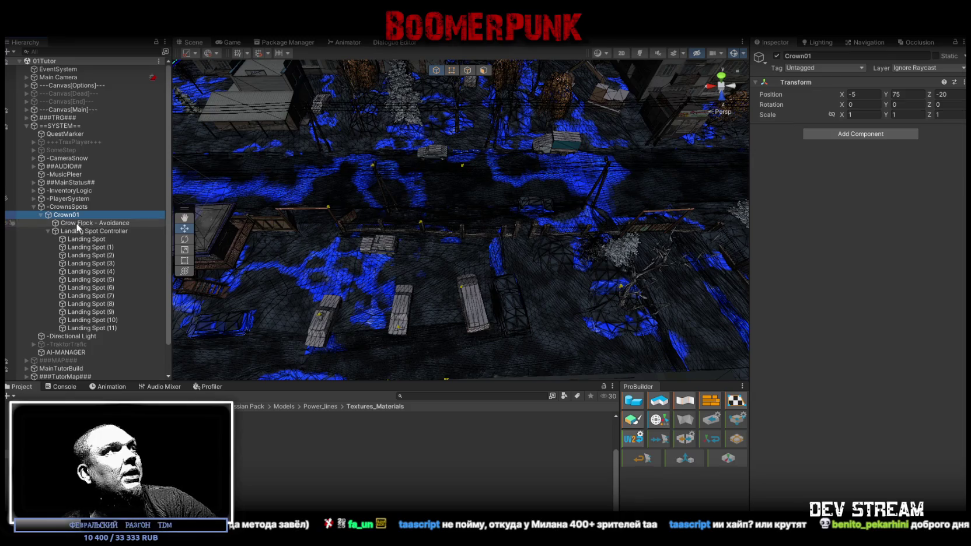
# - Lower the Crow Flock - Avoidance Bird Amount from 10 to 4, then to 2
pyautogui.scroll(-2, 887, 391)
pyautogui.scroll(-2, 887, 391)
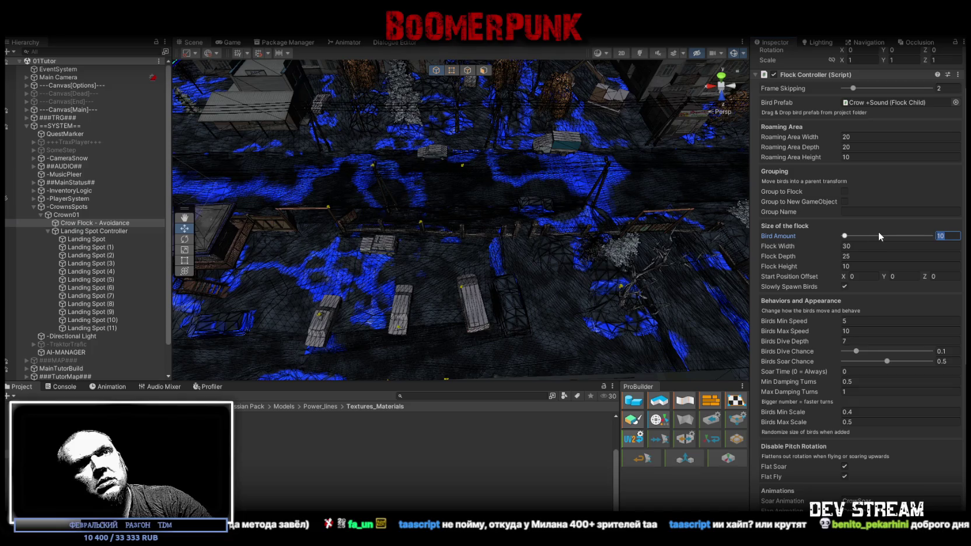
pyautogui.write('4')
pyautogui.moveTo(610, 181)
pyautogui.mouseDown()
pyautogui.moveTo(575, 159)
pyautogui.moveTo(555, 128)
pyautogui.moveTo(512, 110)
pyautogui.mouseUp()
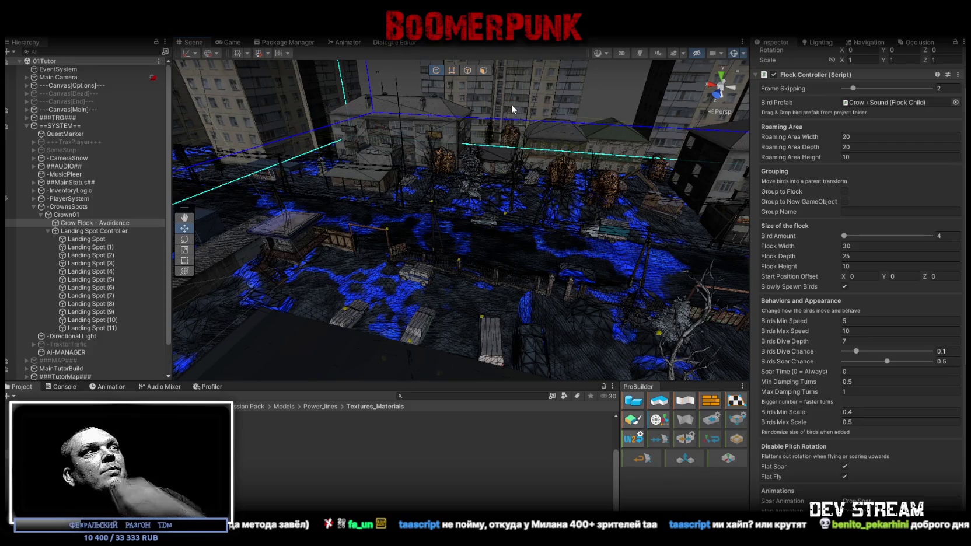
pyautogui.moveTo(506, 106); pyautogui.dragTo(483, 91)
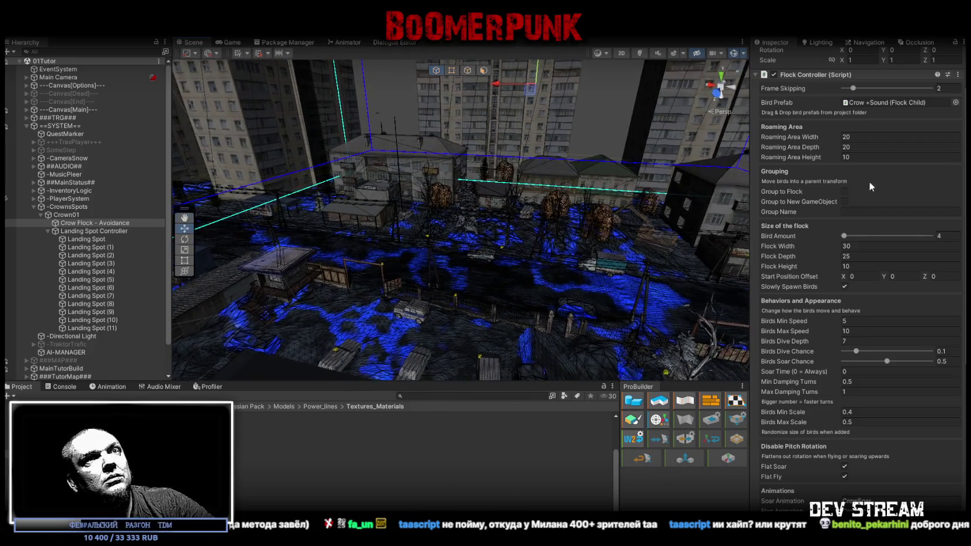
pyautogui.moveTo(466, 246); pyautogui.dragTo(443, 182)
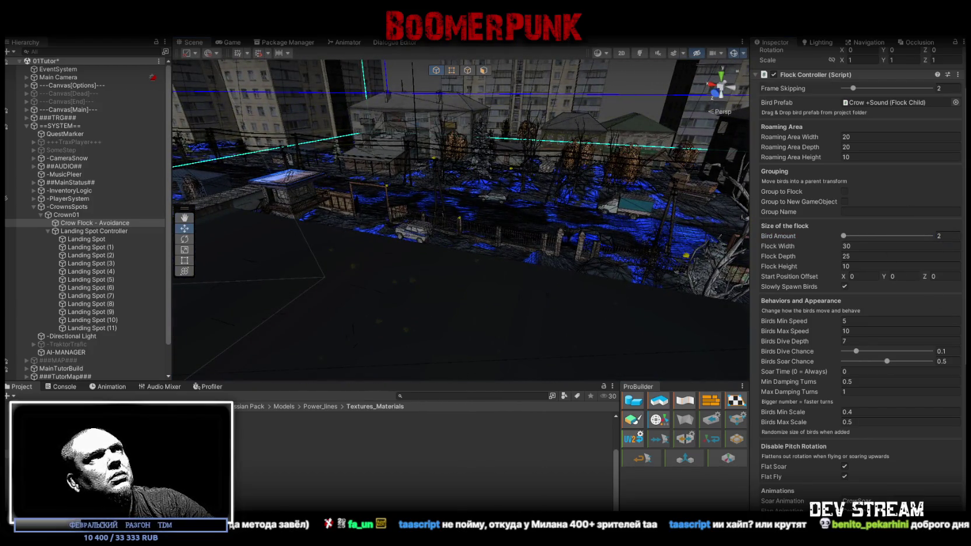
# - Enter Play mode with Ctrl+P and maximize the Game view to fill the editor
pyautogui.hotkey('ctrl', 'p')
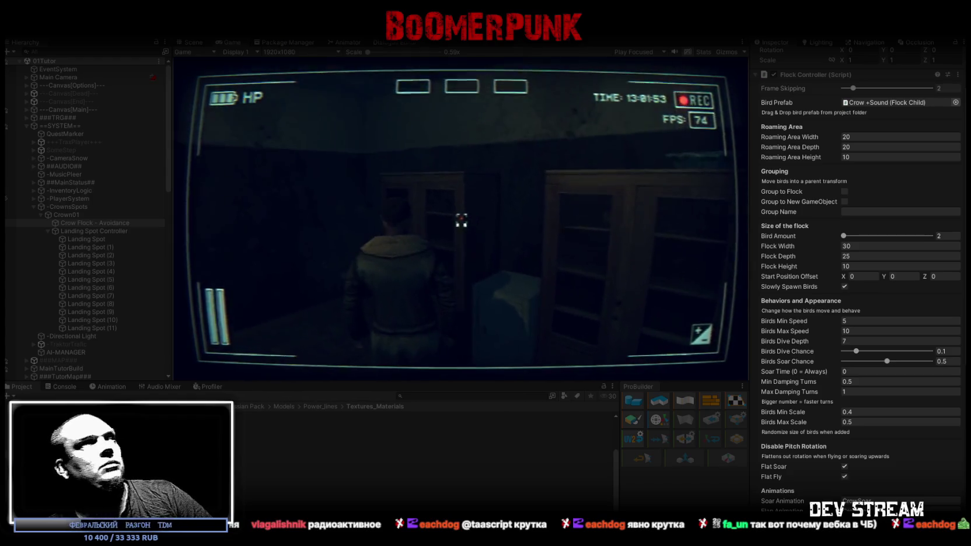
pyautogui.doubleClick(233, 43)
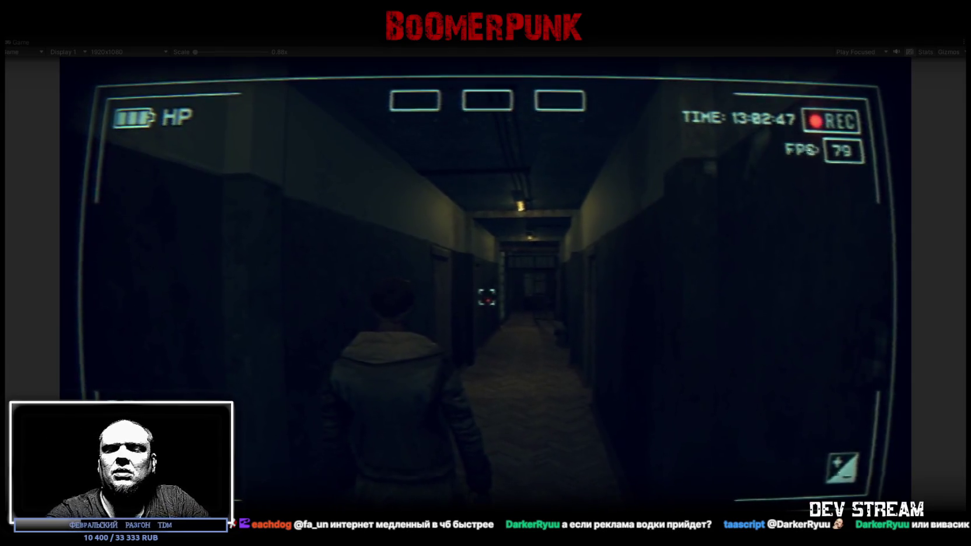
# - Walk the character down the corridor, keeping the Game view maximized
pyautogui.press('w')
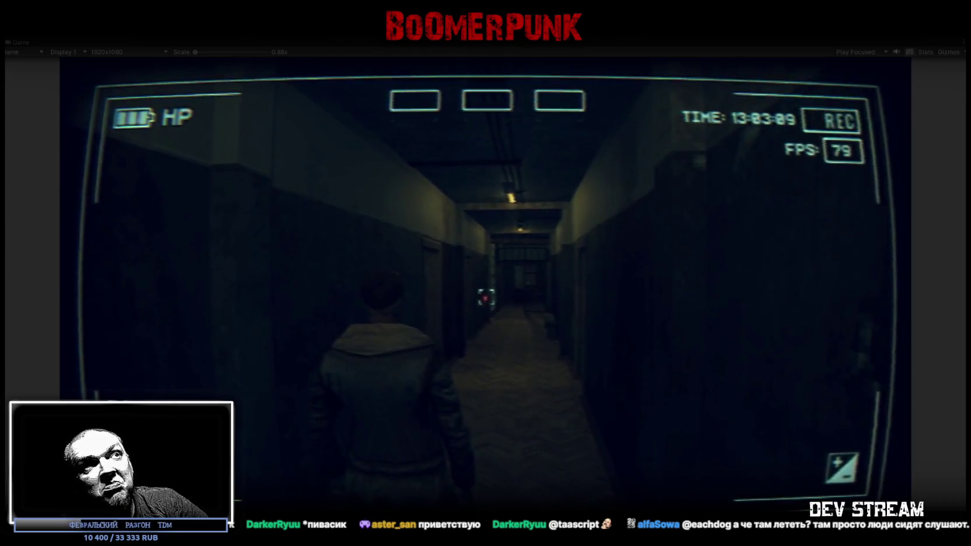
pyautogui.press('w')
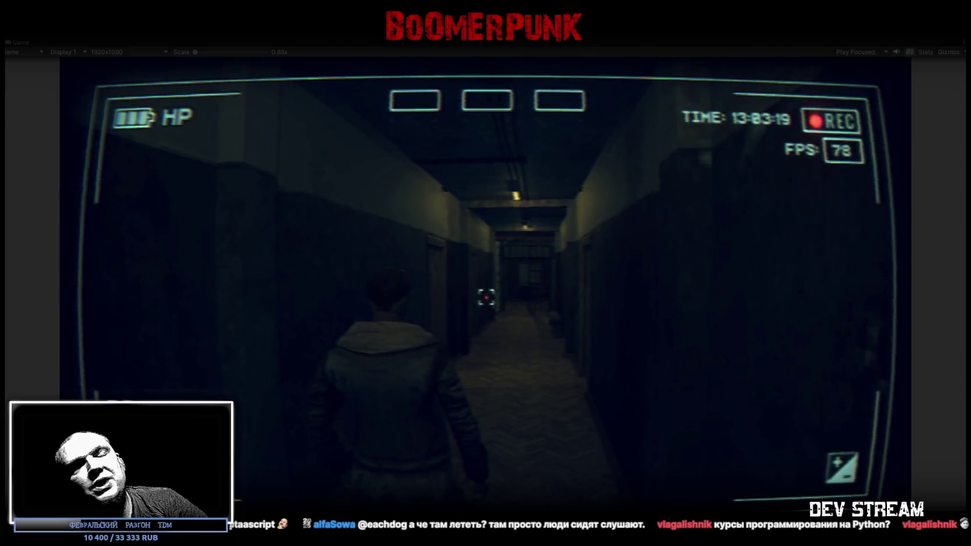
pyautogui.moveTo(485, 298)
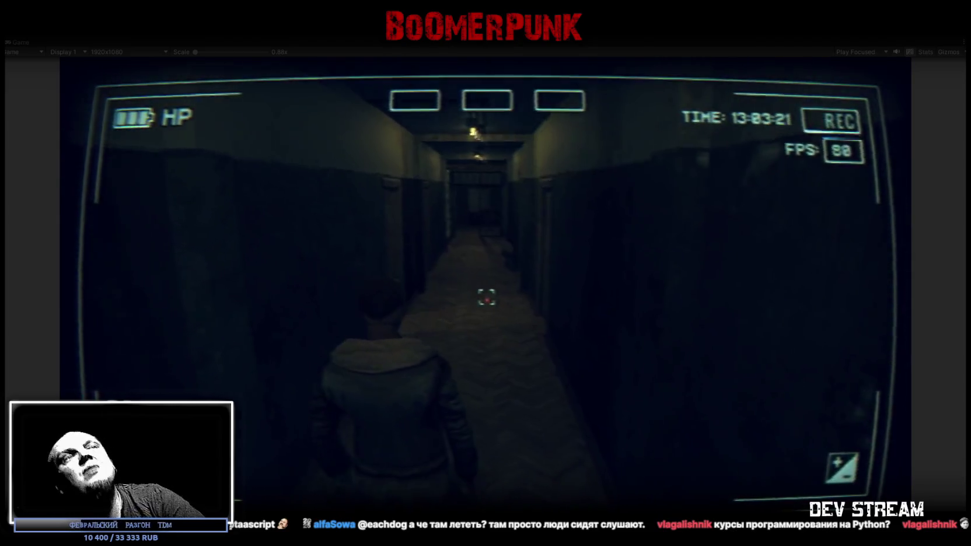
pyautogui.doubleClick(18, 42)
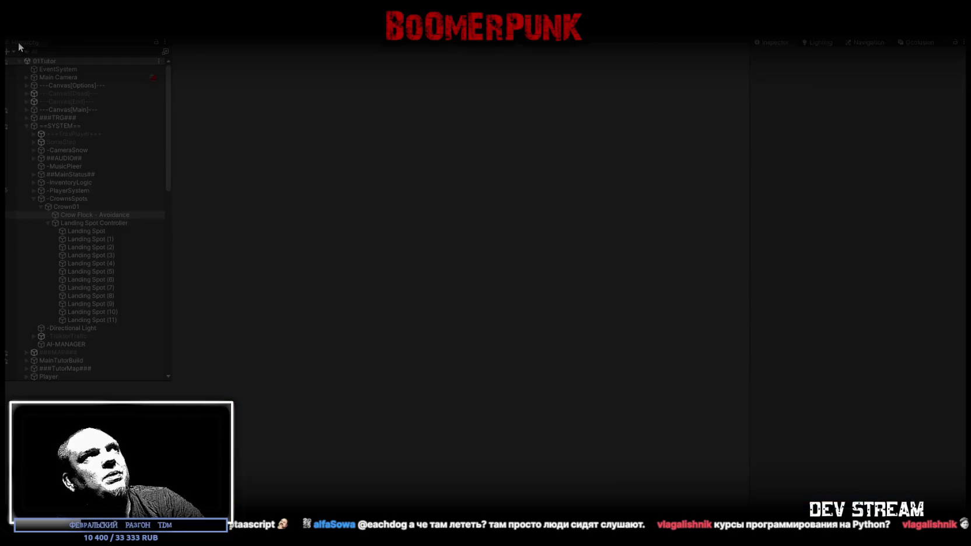
pyautogui.doubleClick(225, 42)
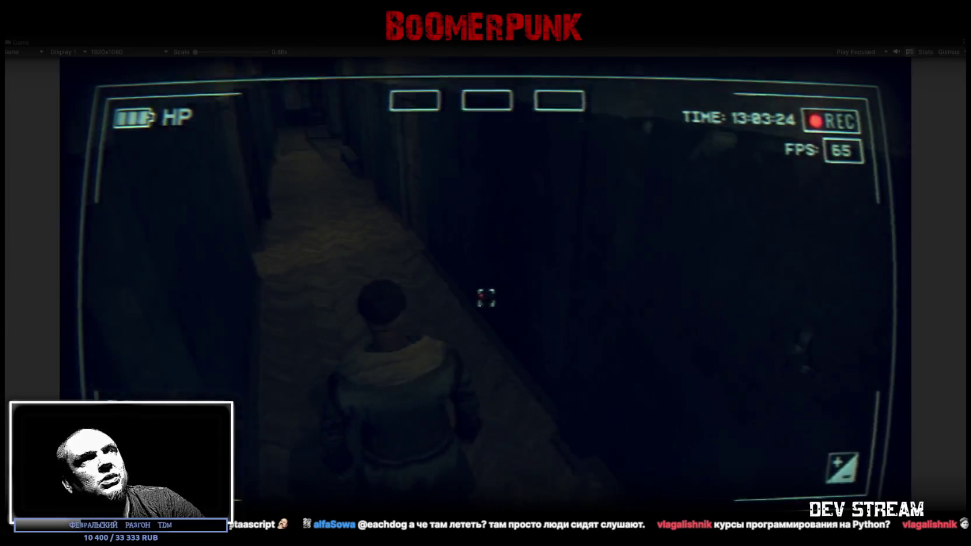
# - Walk through the doorway to the room's window, turn the camera, and restore the editor layout
pyautogui.press('w')
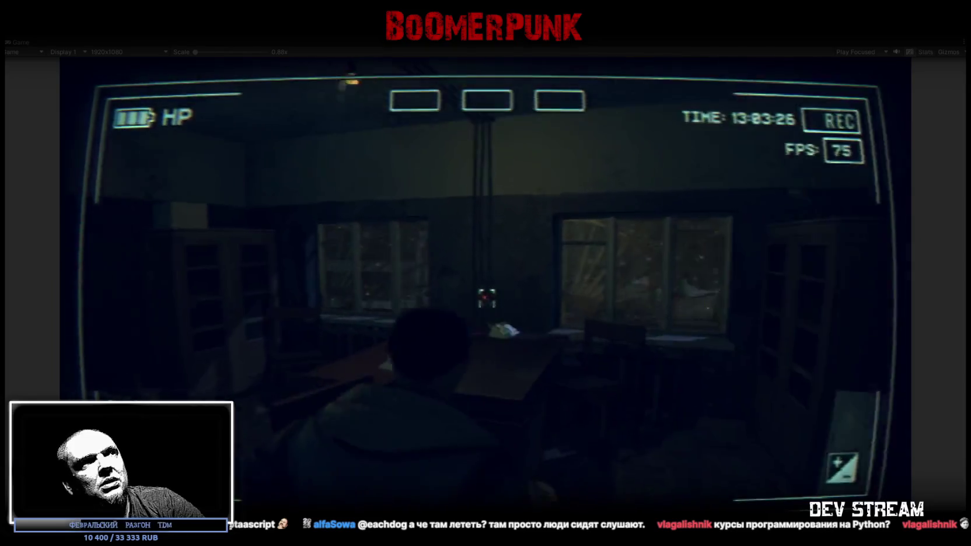
pyautogui.press('w')
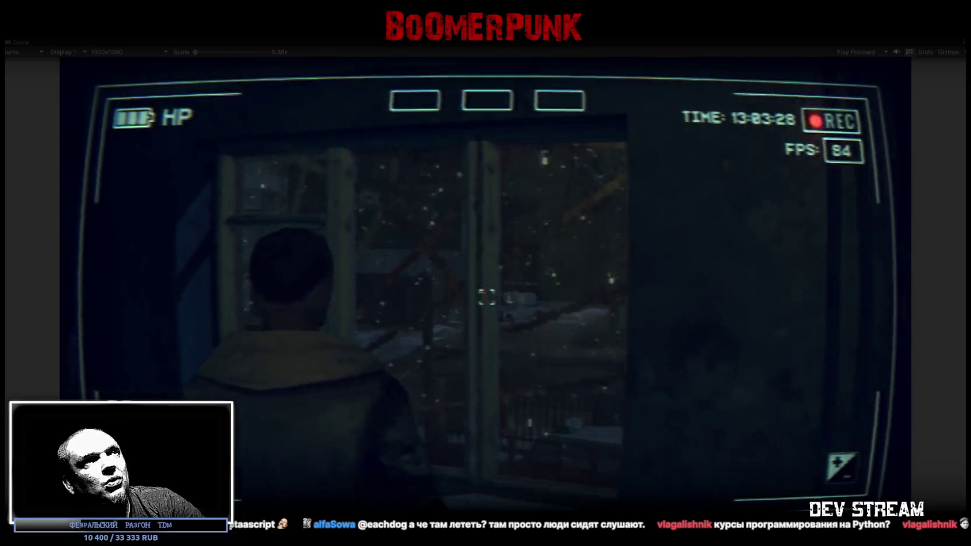
pyautogui.press('a')
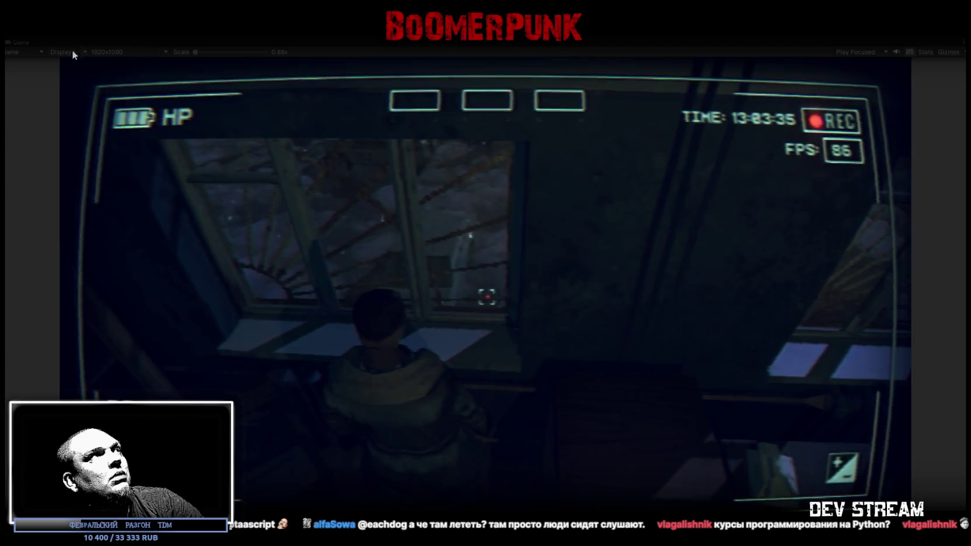
pyautogui.doubleClick(27, 41)
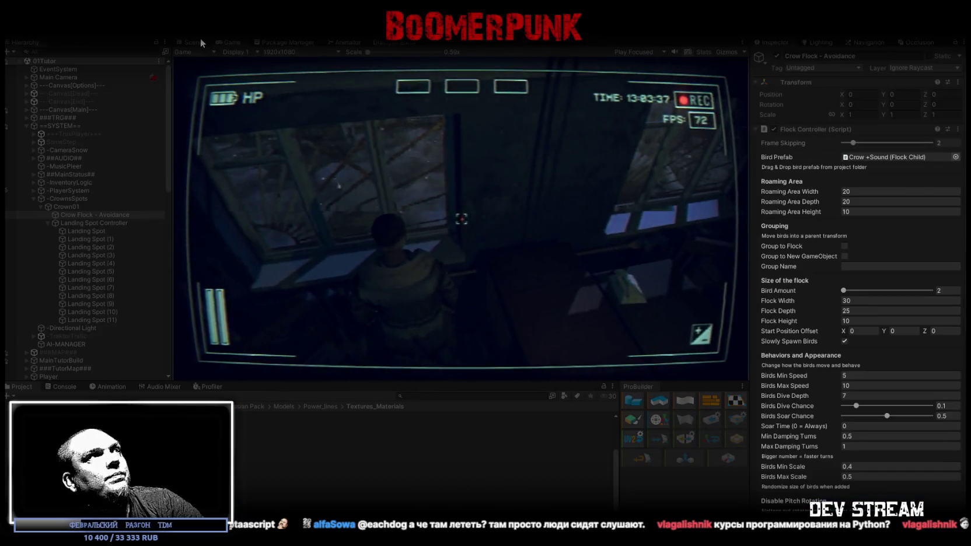
# - In the Scene view, select a spawned Crow +Sound(Clone) and zoom in on it
pyautogui.click(193, 42)
pyautogui.moveTo(531, 179)
pyautogui.mouseDown()
pyautogui.moveTo(522, 206)
pyautogui.moveTo(350, 220)
pyautogui.moveTo(417, 124)
pyautogui.moveTo(412, 131)
pyautogui.mouseUp()
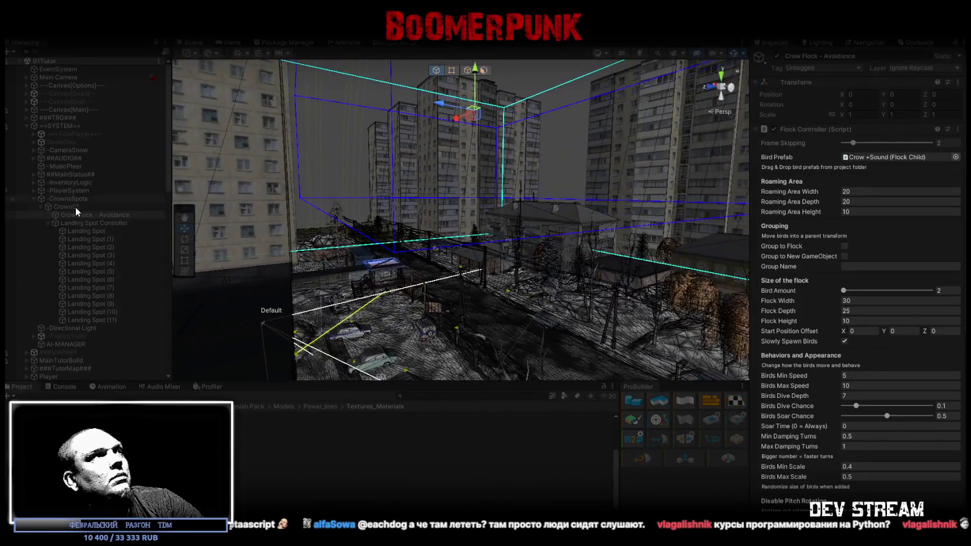
pyautogui.scroll(-15, 85, 203)
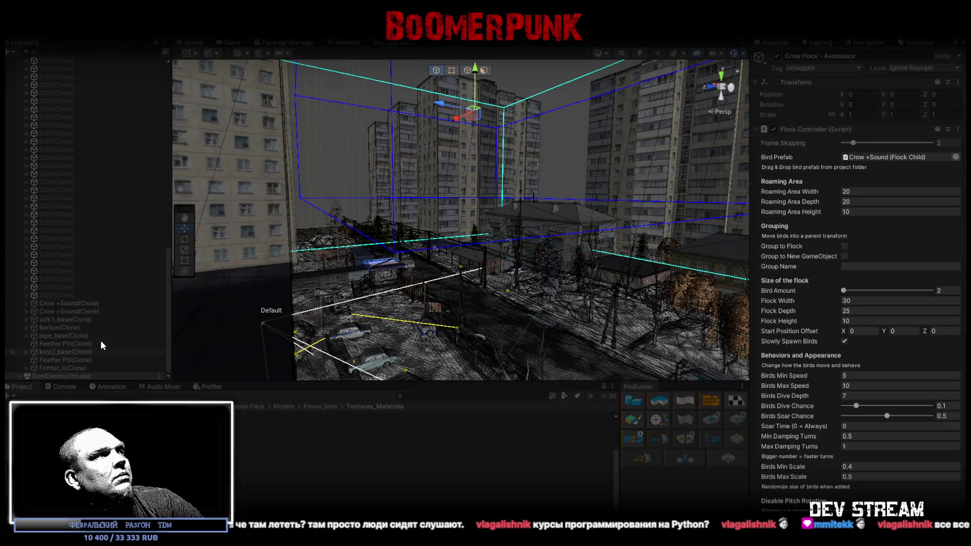
pyautogui.click(73, 306)
pyautogui.moveTo(467, 281); pyautogui.dragTo(489, 260)
pyautogui.scroll(5, 494, 259)
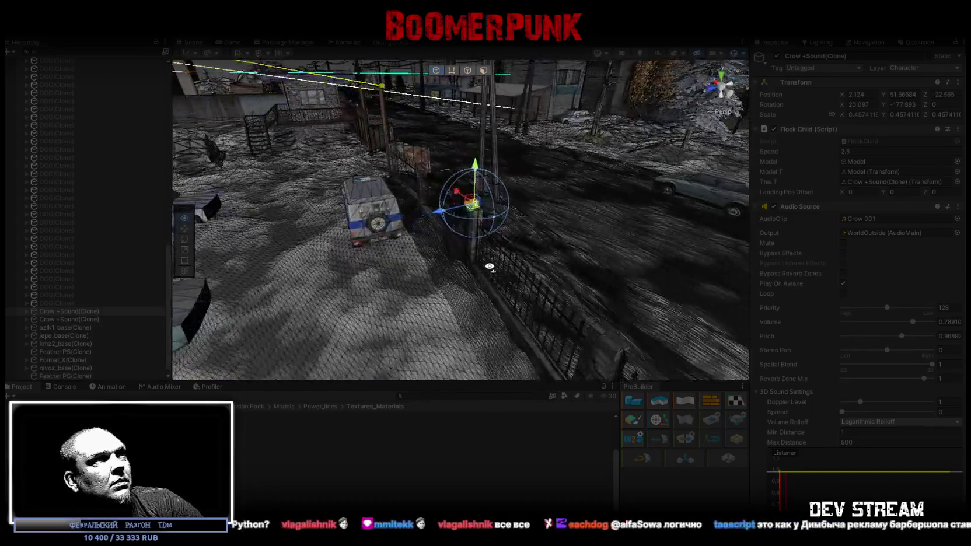
pyautogui.scroll(3, 494, 259)
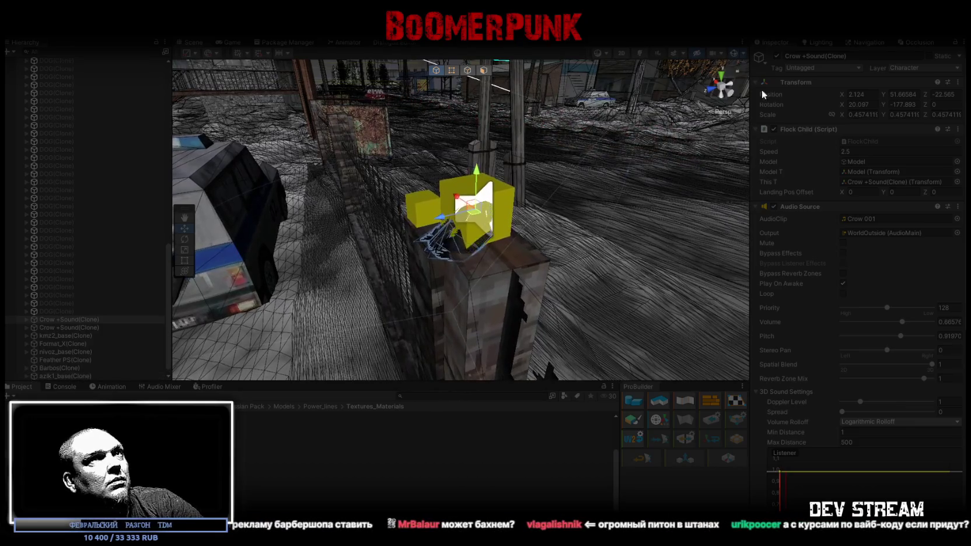
pyautogui.click(733, 53)
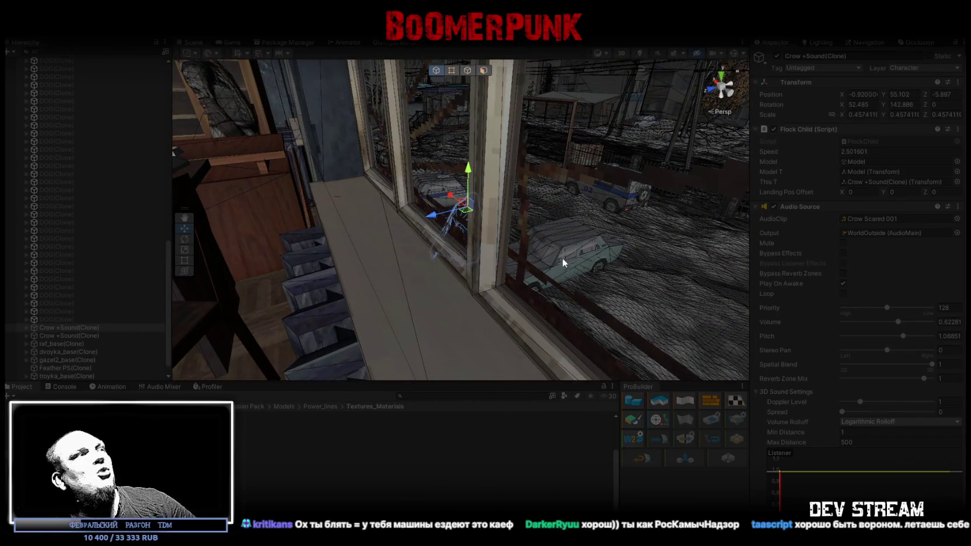
# - Orbit the Scene view out from the window interior to an overhead view of the city block
pyautogui.moveTo(562, 260)
pyautogui.mouseDown()
pyautogui.moveTo(472, 271)
pyautogui.moveTo(480, 251)
pyautogui.moveTo(284, 260)
pyautogui.moveTo(289, 271)
pyautogui.moveTo(338, 284)
pyautogui.moveTo(405, 279)
pyautogui.moveTo(97, 201)
pyautogui.mouseUp()
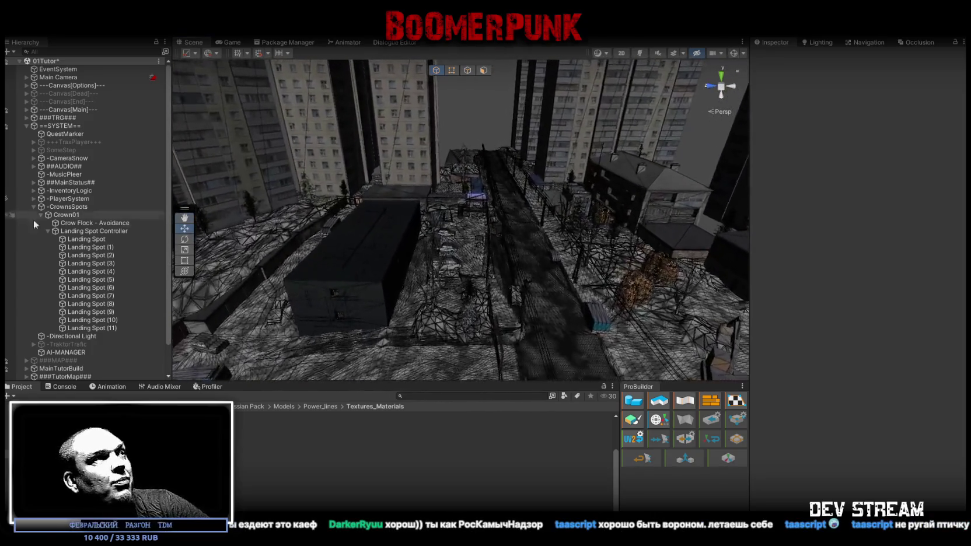
pyautogui.click(78, 230)
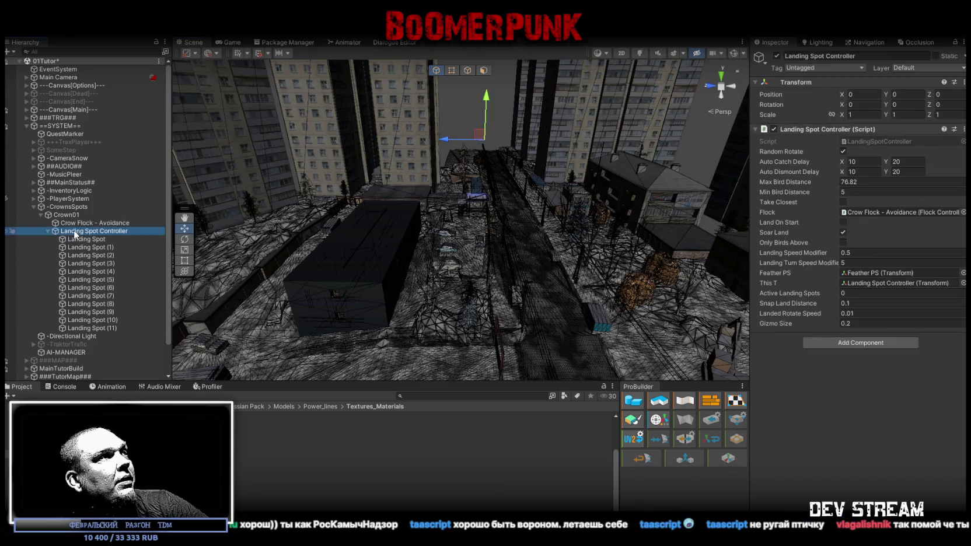
pyautogui.click(73, 224)
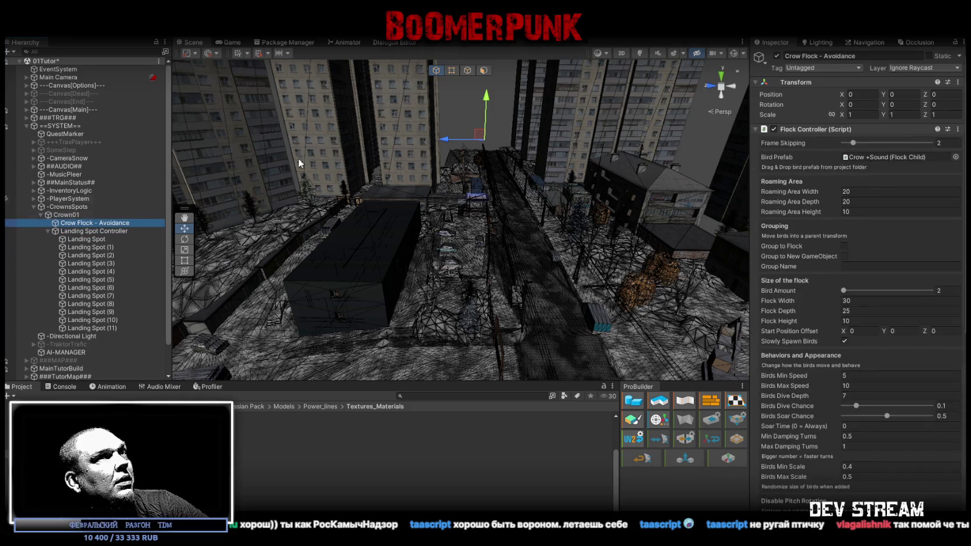
pyautogui.moveTo(543, 146)
pyautogui.mouseDown()
pyautogui.moveTo(552, 127)
pyautogui.moveTo(453, 157)
pyautogui.mouseUp()
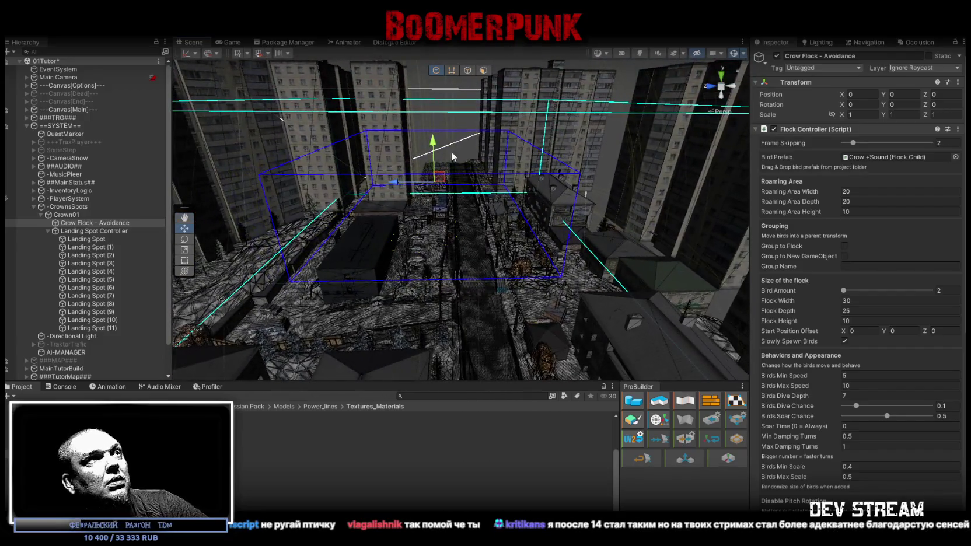
pyautogui.click(843, 201)
pyautogui.write('25')
pyautogui.moveTo(651, 201)
pyautogui.mouseDown()
pyautogui.moveTo(689, 284)
pyautogui.moveTo(804, 302)
pyautogui.moveTo(889, 298)
pyautogui.mouseUp()
pyautogui.write('20')
pyautogui.moveTo(671, 280)
pyautogui.mouseDown()
pyautogui.moveTo(369, 144)
pyautogui.moveTo(301, 80)
pyautogui.moveTo(344, 108)
pyautogui.mouseUp()
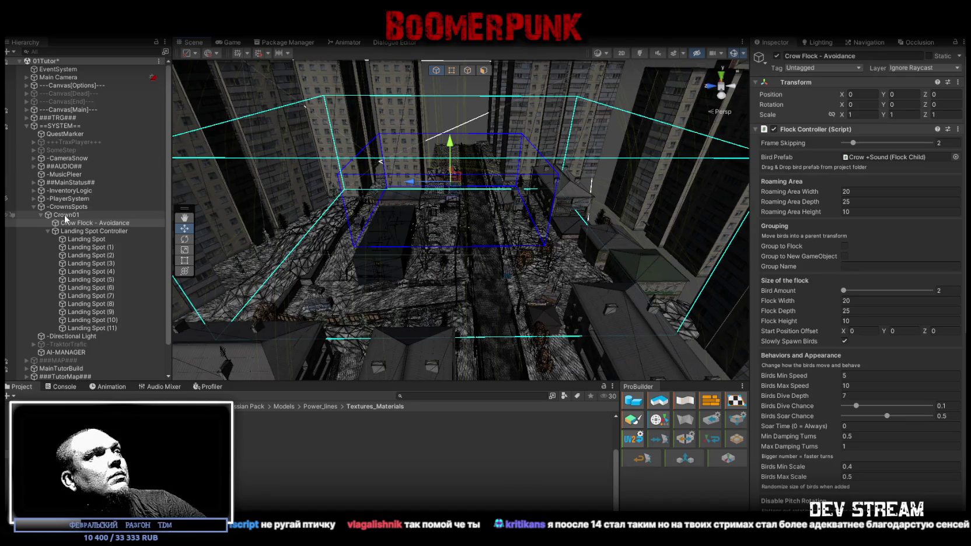
pyautogui.scroll(-2, 864, 262)
pyautogui.click(864, 257)
pyautogui.click(855, 248)
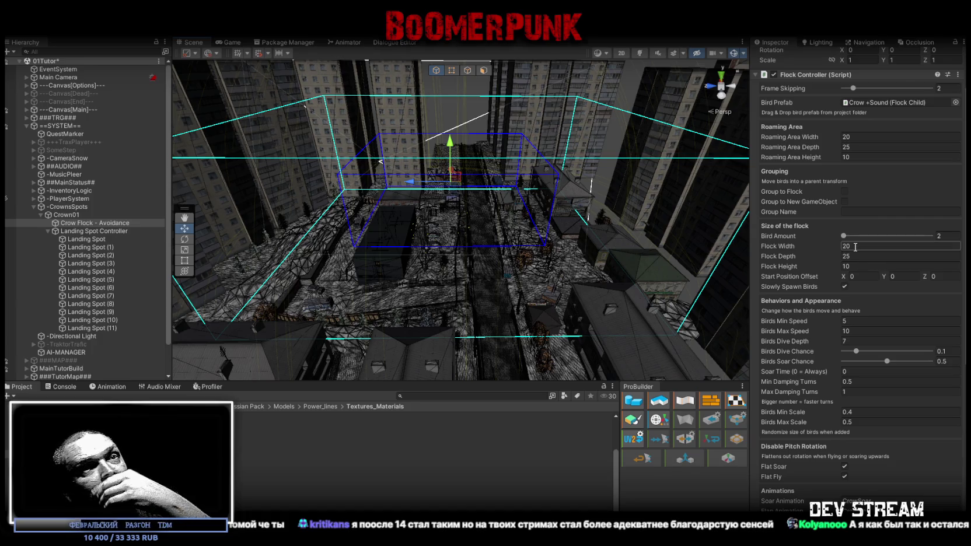
pyautogui.scroll(-1, 855, 248)
pyautogui.click(852, 248)
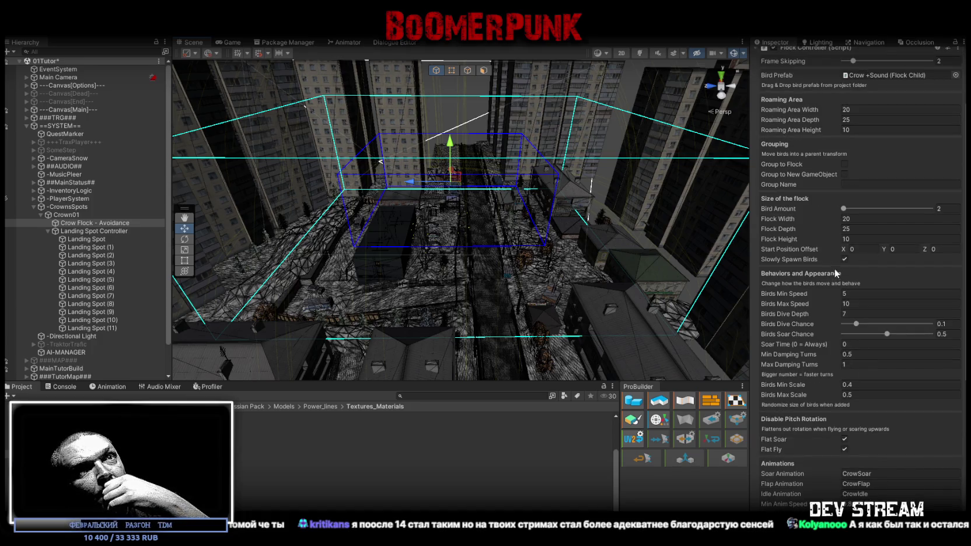
pyautogui.click(866, 304)
pyautogui.click(864, 295)
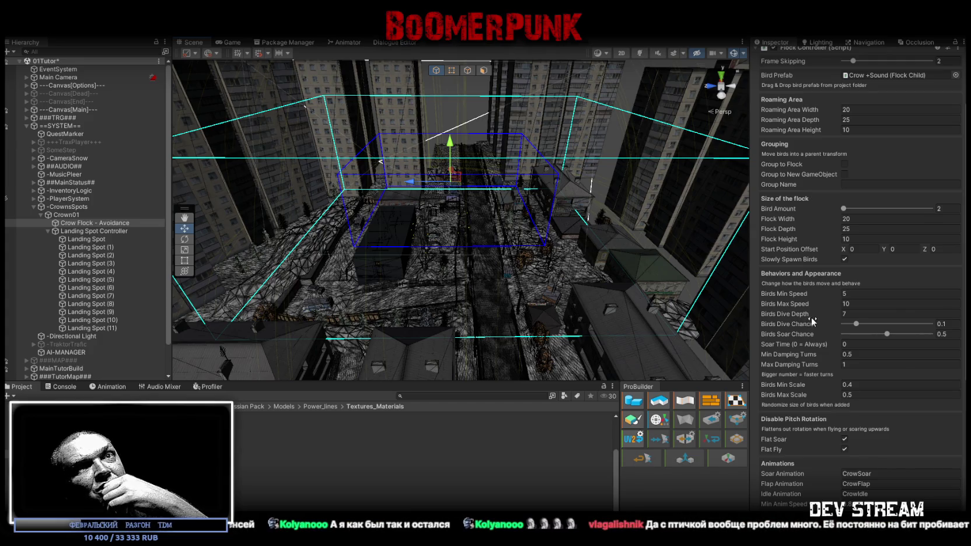
pyautogui.click(950, 322)
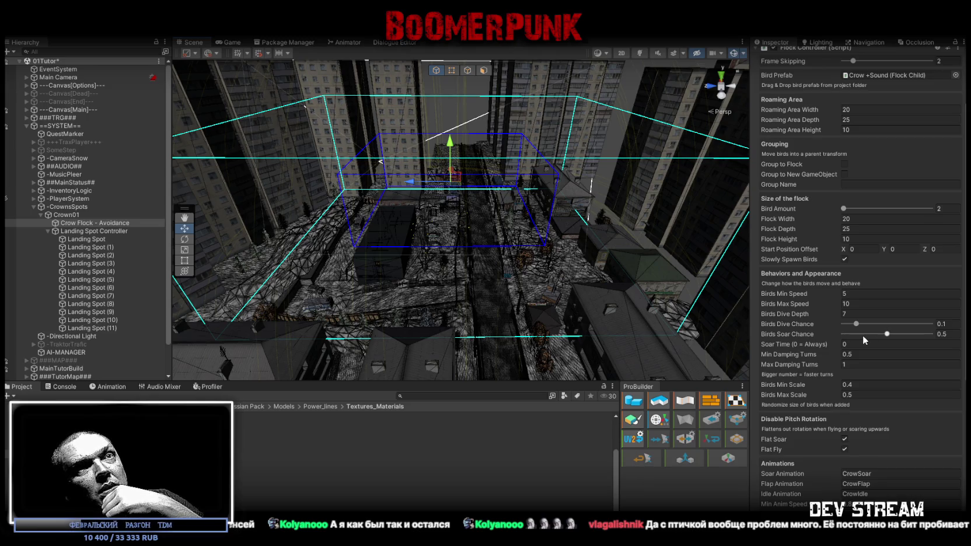
pyautogui.scroll(-3, 866, 367)
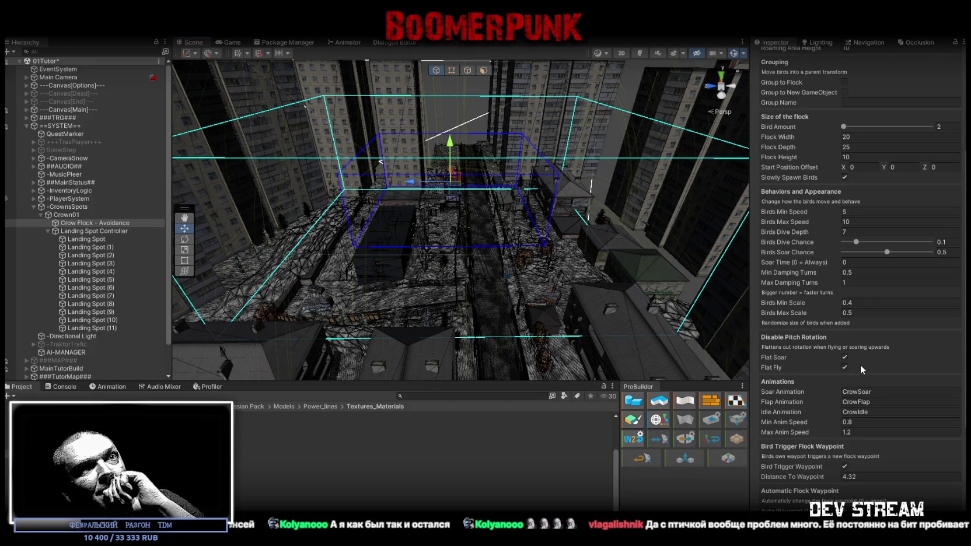
pyautogui.scroll(-3, 860, 365)
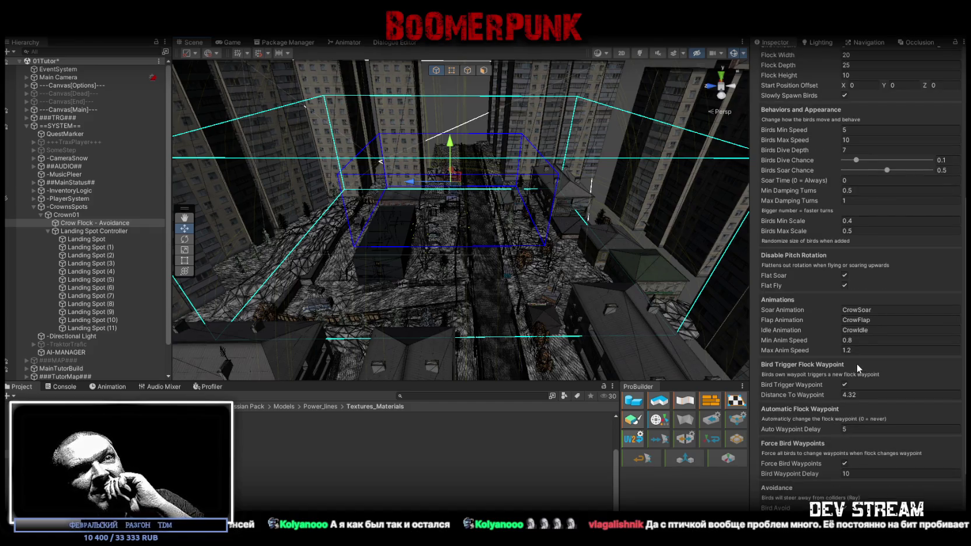
pyautogui.scroll(-2, 856, 364)
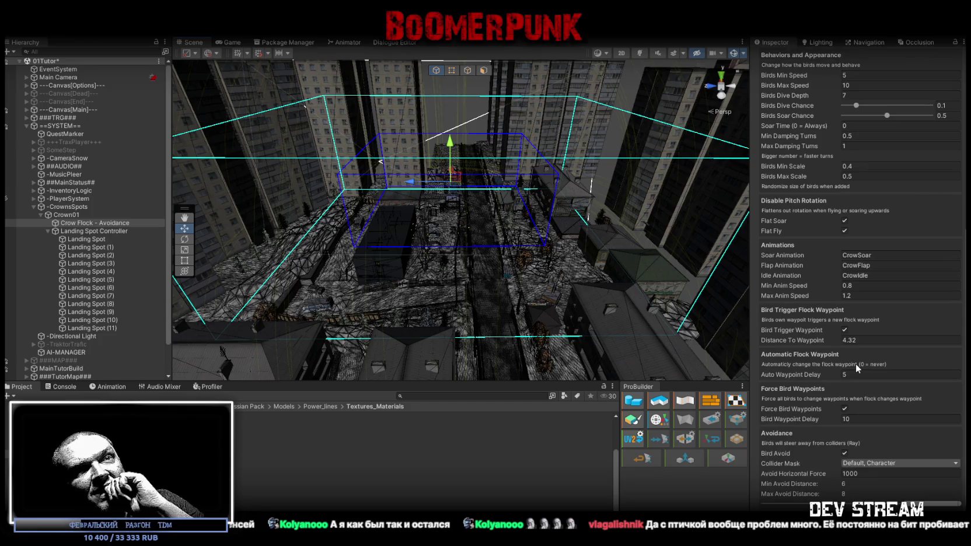
pyautogui.scroll(-1, 856, 363)
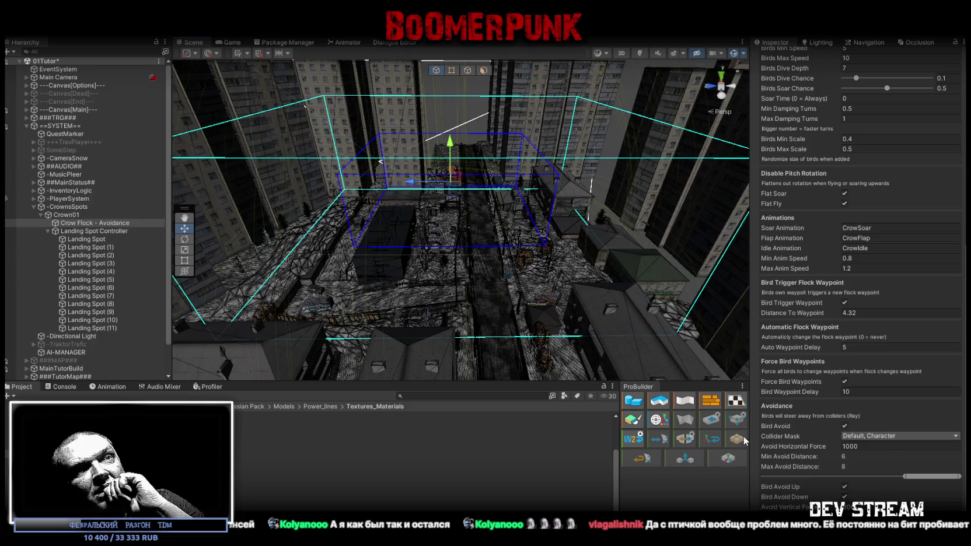
pyautogui.moveTo(467, 251); pyautogui.dragTo(488, 223)
pyautogui.scroll(10, 487, 223)
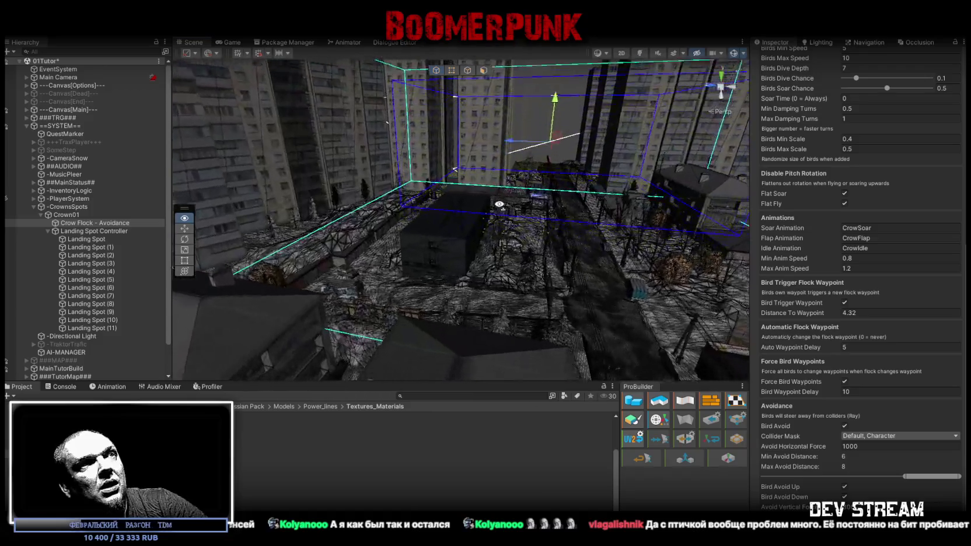
pyautogui.click(489, 219)
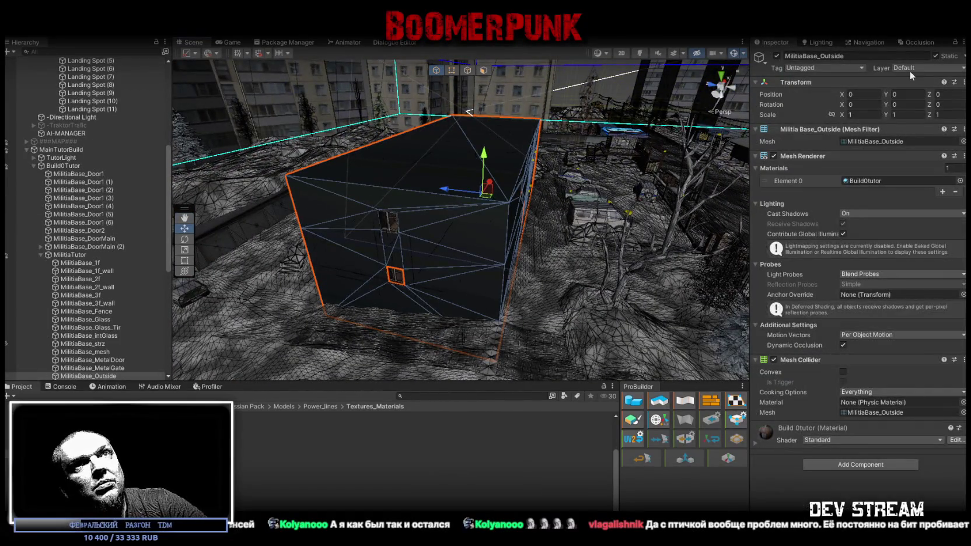
pyautogui.press('f')
pyautogui.scroll(3, 89, 221)
pyautogui.doubleClick(93, 186)
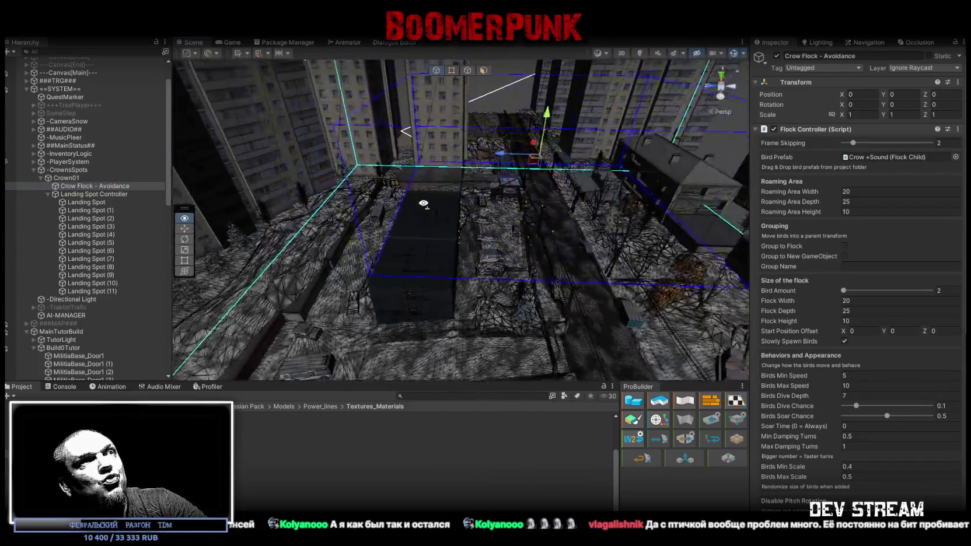
pyautogui.moveTo(432, 212); pyautogui.dragTo(524, 182)
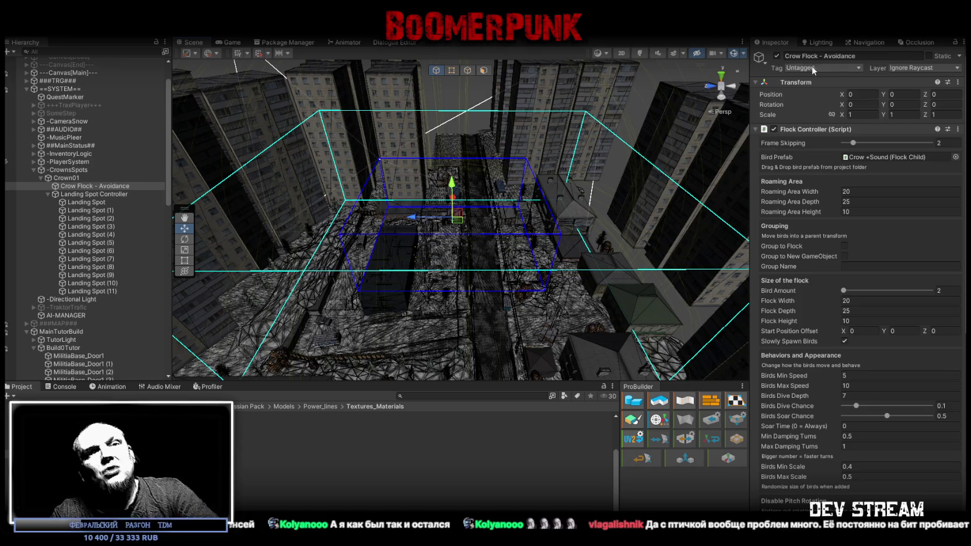
pyautogui.moveTo(615, 154)
pyautogui.mouseDown()
pyautogui.moveTo(506, 192)
pyautogui.moveTo(396, 186)
pyautogui.moveTo(465, 202)
pyautogui.mouseUp()
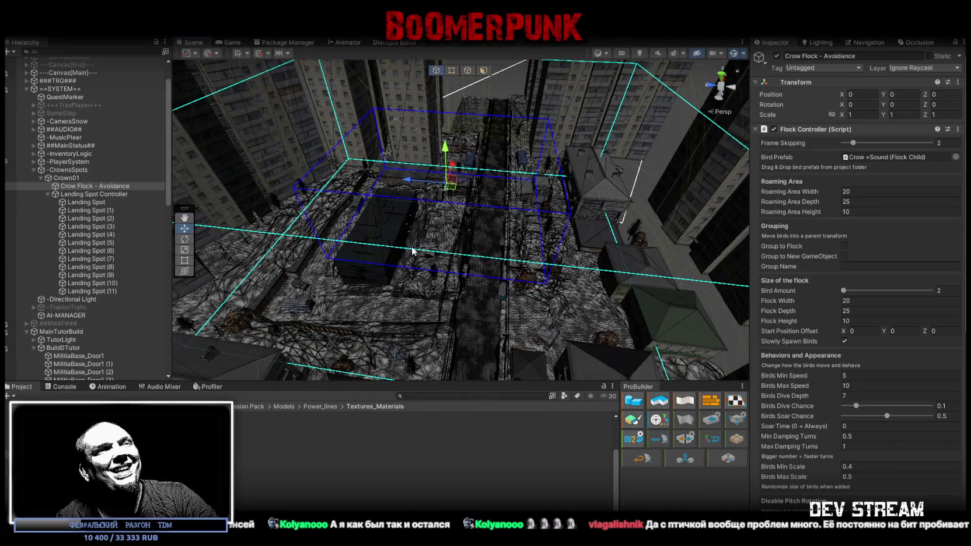
# - Group the twelve landing spots under CrownsSpots and slide Crown01 further along Z
pyautogui.scroll(5, 412, 251)
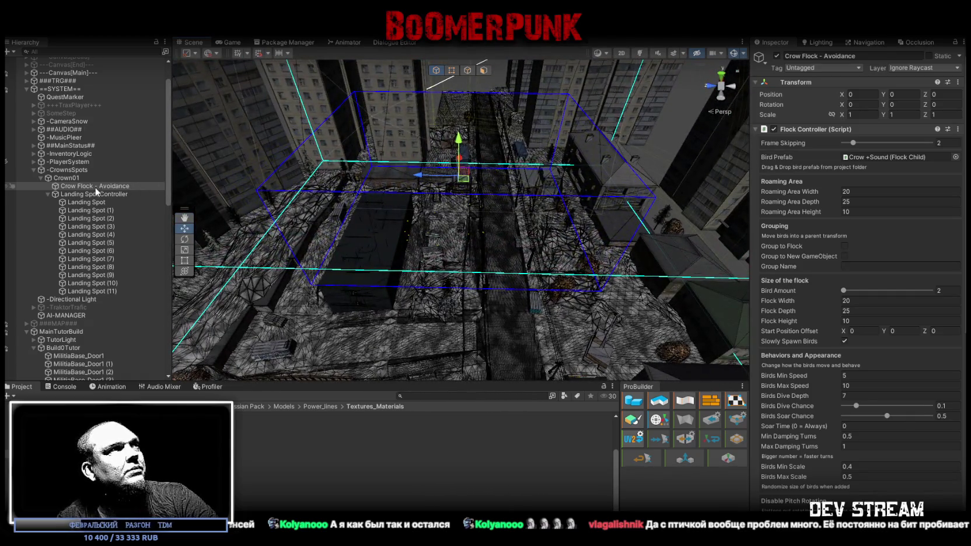
pyautogui.doubleClick(114, 187)
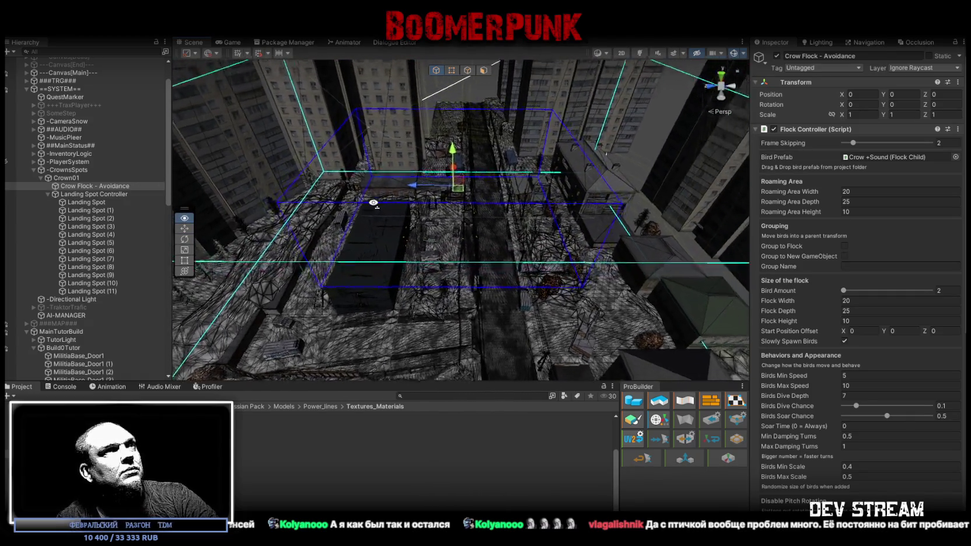
pyautogui.moveTo(88, 194)
pyautogui.mouseDown()
pyautogui.moveTo(77, 178)
pyautogui.moveTo(89, 206)
pyautogui.moveTo(85, 178)
pyautogui.mouseUp()
pyautogui.click(87, 202)
pyautogui.keyDown('shift'); pyautogui.click(94, 291); pyautogui.keyUp('shift')
pyautogui.click(73, 275)
pyautogui.moveTo(423, 202); pyautogui.dragTo(522, 203)
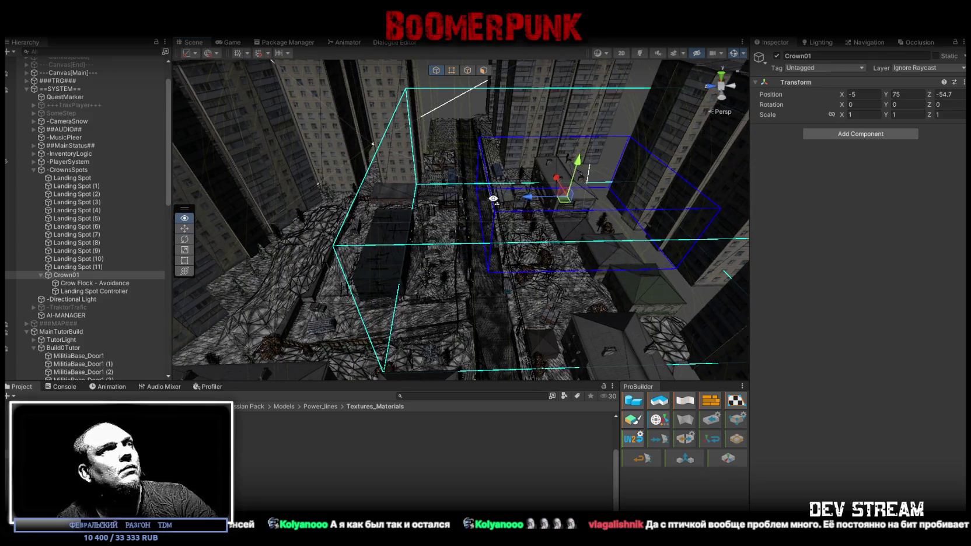
# - Edit the Crow Flock - Avoidance width value and frame the first Landing Spot
pyautogui.click(101, 283)
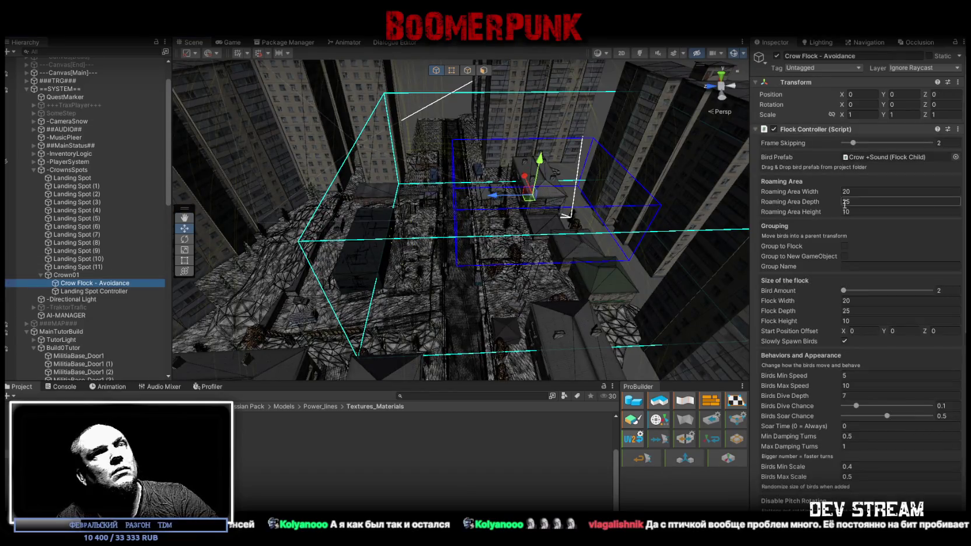
pyautogui.click(844, 301)
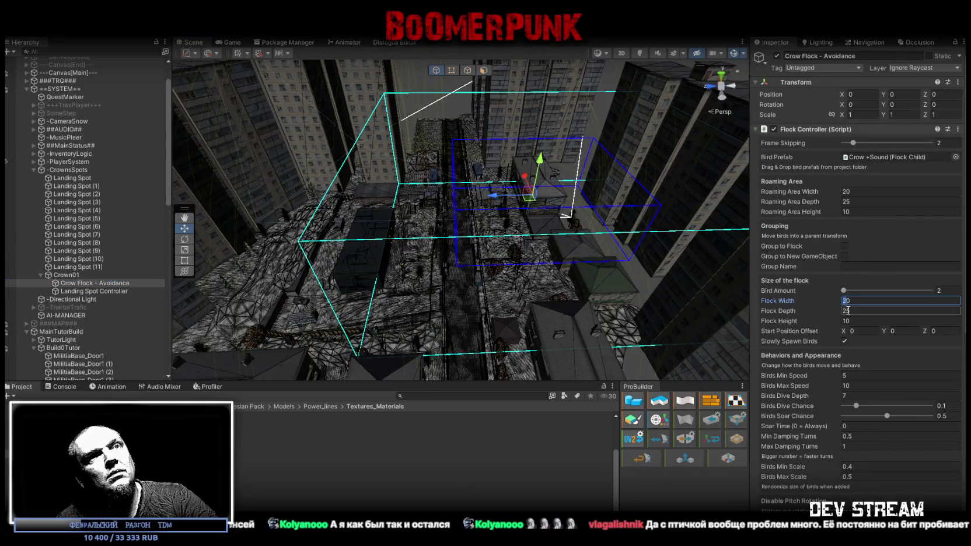
pyautogui.click(565, 215)
pyautogui.press('f')
pyautogui.moveTo(374, 175)
pyautogui.keyDown('alt'); pyautogui.mouseDown()
pyautogui.moveTo(334, 152)
pyautogui.moveTo(586, 216)
pyautogui.mouseUp(); pyautogui.keyUp('alt')
# - Find Landing Spot (1) on the wall and delete it
pyautogui.click(561, 216)
pyautogui.press('f')
pyautogui.moveTo(629, 256)
pyautogui.keyDown('alt'); pyautogui.mouseDown()
pyautogui.moveTo(653, 246)
pyautogui.moveTo(450, 154)
pyautogui.moveTo(403, 217)
pyautogui.mouseUp(); pyautogui.keyUp('alt')
pyautogui.click(403, 220)
pyautogui.click(91, 210)
pyautogui.press('Delete')
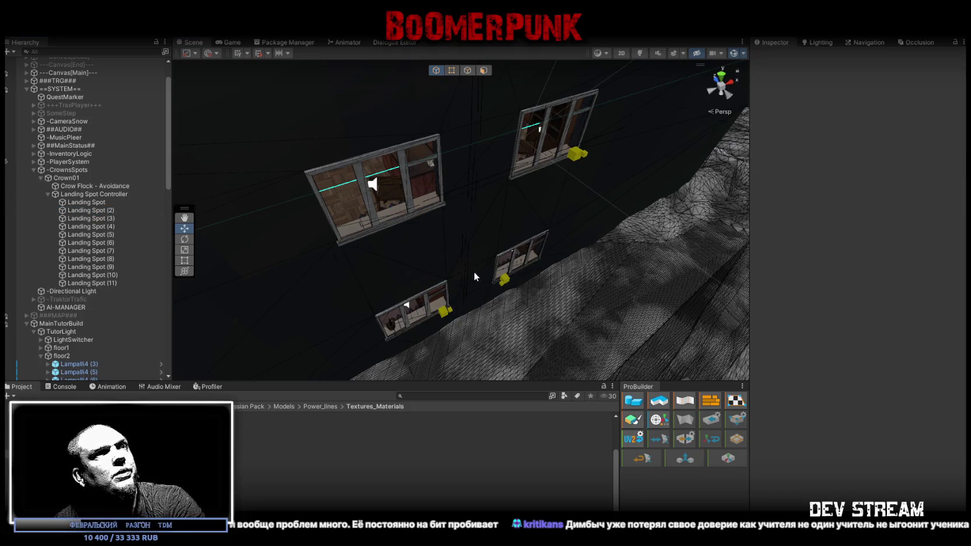
# - Delete Landing Spot (2), then undo both deletions to restore Landing Spots (1) and (2)
pyautogui.click(504, 282)
pyautogui.press('Delete')
pyautogui.moveTo(465, 285)
pyautogui.keyDown('alt'); pyautogui.mouseDown()
pyautogui.moveTo(539, 239)
pyautogui.moveTo(505, 217)
pyautogui.moveTo(416, 201)
pyautogui.moveTo(416, 211)
pyautogui.mouseUp(); pyautogui.keyUp('alt')
pyautogui.hotkey('ctrl', 'z')
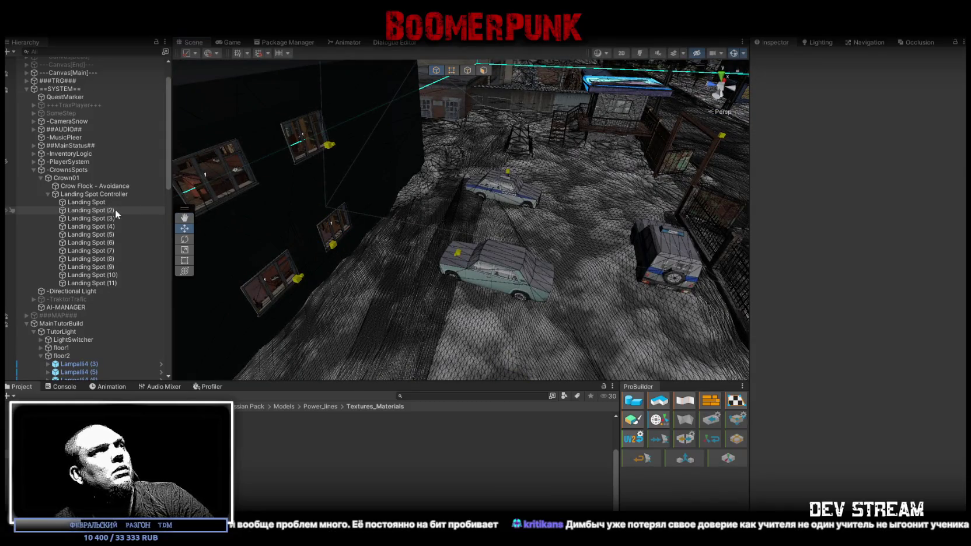
pyautogui.hotkey('ctrl', 'z')
# - Move the first Landing Spot onto the kiosk roof, then frame Landing Spot (1) by the excavator
pyautogui.click(111, 203)
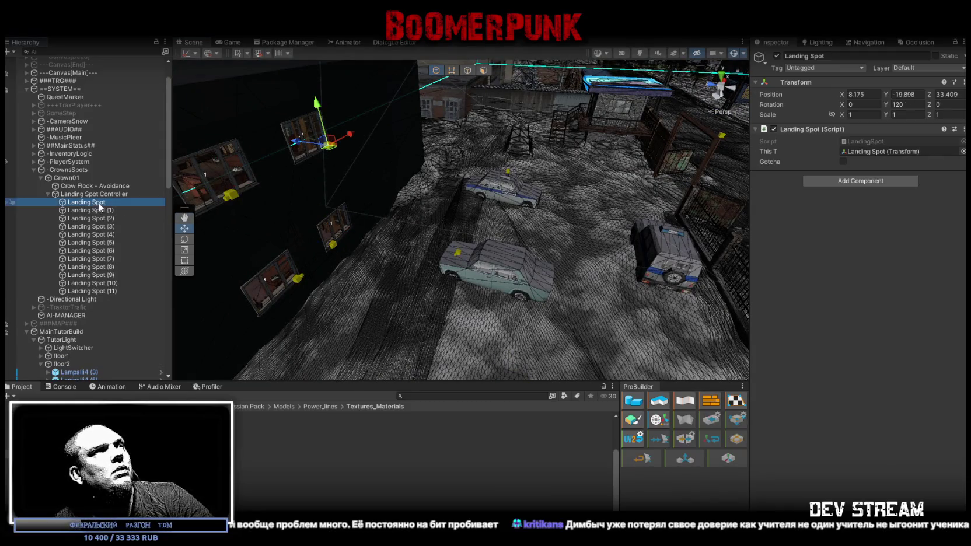
pyautogui.press('f')
pyautogui.moveTo(415, 199)
pyautogui.keyDown('alt'); pyautogui.mouseDown()
pyautogui.moveTo(435, 204)
pyautogui.moveTo(432, 177)
pyautogui.moveTo(495, 213)
pyautogui.moveTo(450, 255)
pyautogui.moveTo(462, 228)
pyautogui.mouseUp(); pyautogui.keyUp('alt')
pyautogui.moveTo(516, 107)
pyautogui.mouseDown()
pyautogui.moveTo(473, 280)
pyautogui.moveTo(526, 299)
pyautogui.moveTo(444, 206)
pyautogui.moveTo(402, 209)
pyautogui.moveTo(478, 166)
pyautogui.mouseUp()
pyautogui.moveTo(414, 165); pyautogui.dragTo(377, 193)
pyautogui.scroll(-10, 377, 193)
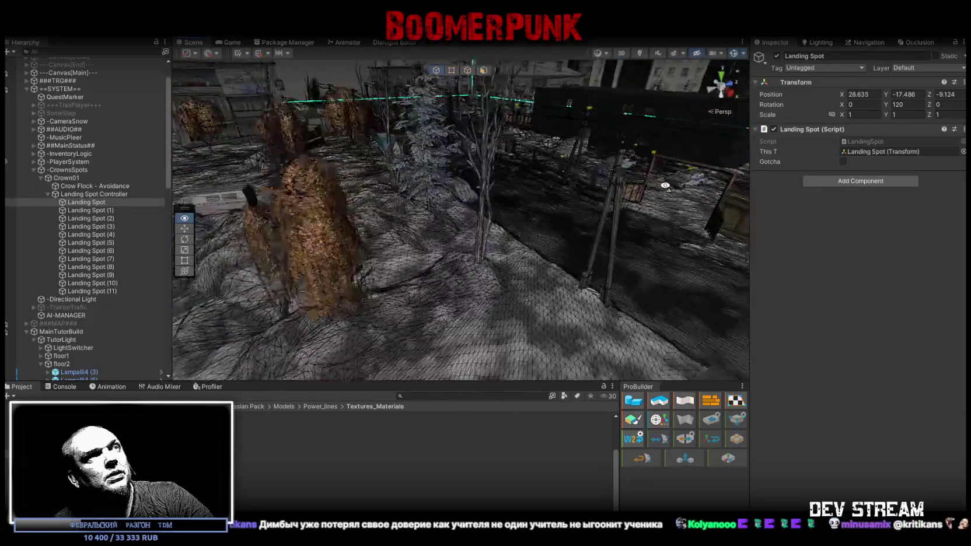
pyautogui.doubleClick(86, 210)
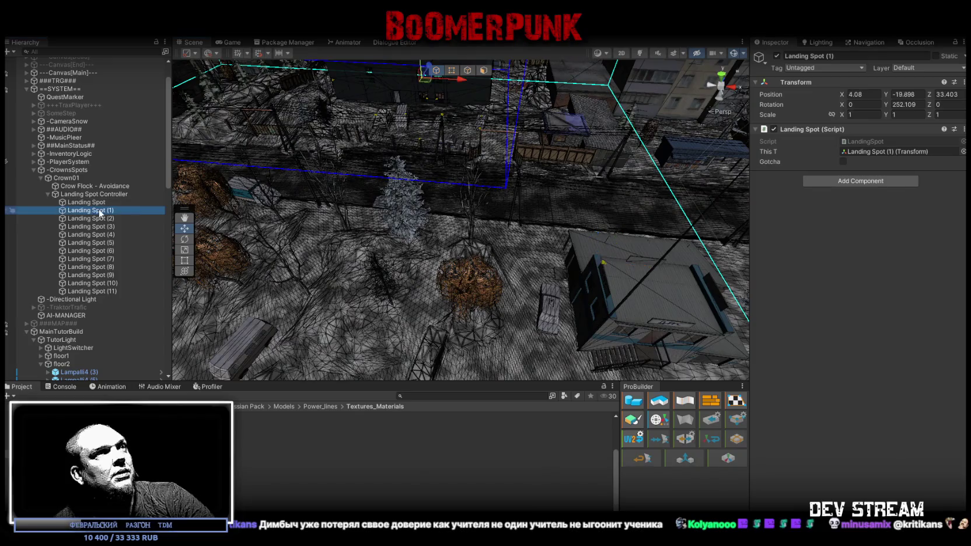
pyautogui.moveTo(297, 168)
pyautogui.keyDown('alt'); pyautogui.mouseDown()
pyautogui.moveTo(455, 121)
pyautogui.moveTo(415, 103)
pyautogui.moveTo(506, 346)
pyautogui.moveTo(557, 301)
pyautogui.moveTo(516, 316)
pyautogui.moveTo(561, 242)
pyautogui.moveTo(514, 234)
pyautogui.moveTo(400, 180)
pyautogui.moveTo(503, 195)
pyautogui.moveTo(474, 188)
pyautogui.moveTo(441, 257)
pyautogui.moveTo(453, 245)
pyautogui.mouseUp(); pyautogui.keyUp('alt')
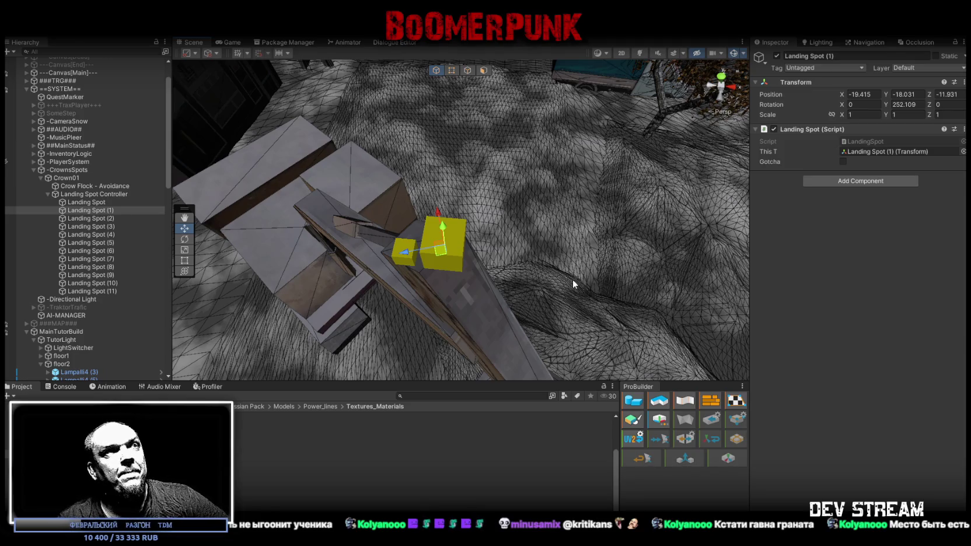
# - Nudge Landing Spot (1) slightly along the arm and check the Console for warnings
pyautogui.moveTo(439, 255); pyautogui.dragTo(437, 255)
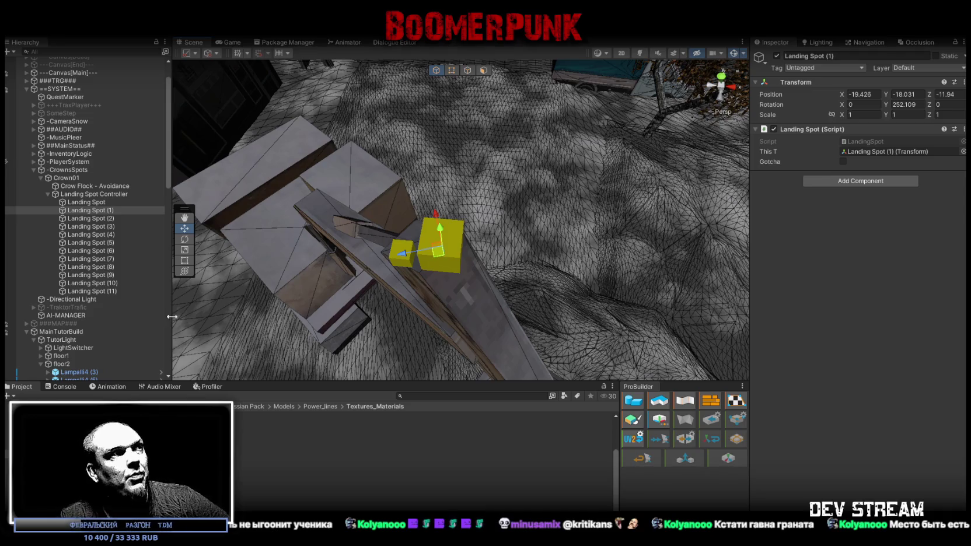
pyautogui.click(66, 386)
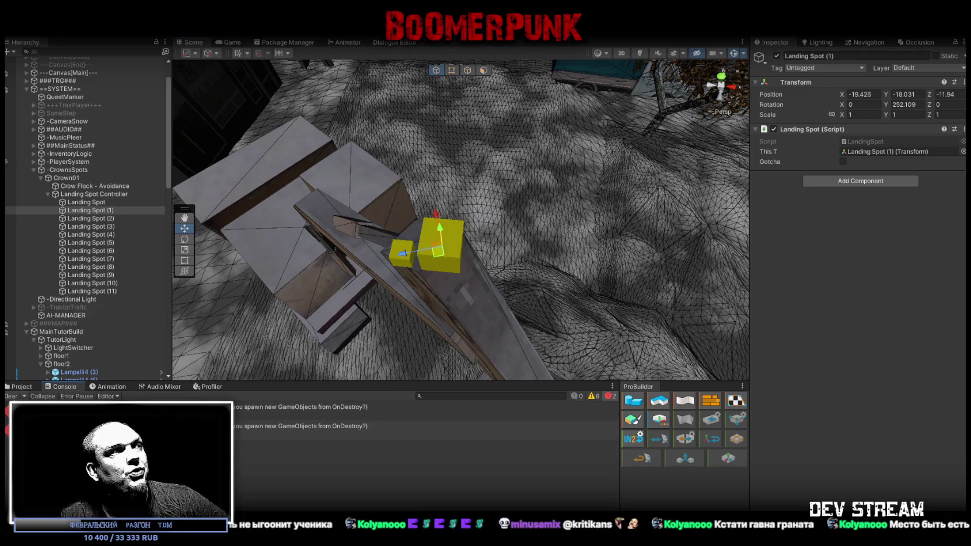
pyautogui.click(25, 386)
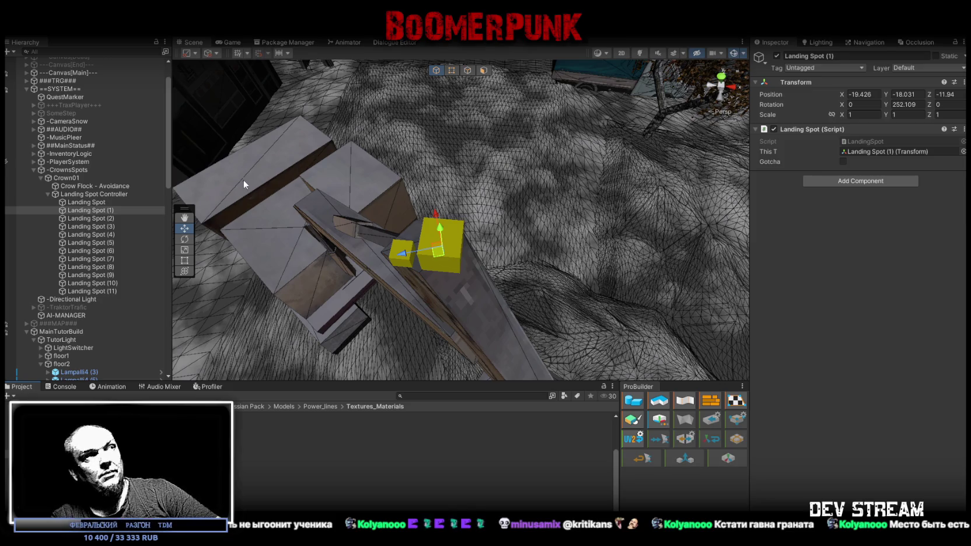
# - Move Landing Spot (2) onto the window sill, around X 8.276, Y -19.905, Z 33.434
pyautogui.click(97, 204)
pyautogui.moveTo(432, 187)
pyautogui.mouseDown()
pyautogui.moveTo(412, 84)
pyautogui.moveTo(444, 71)
pyautogui.mouseUp()
pyautogui.click(93, 210)
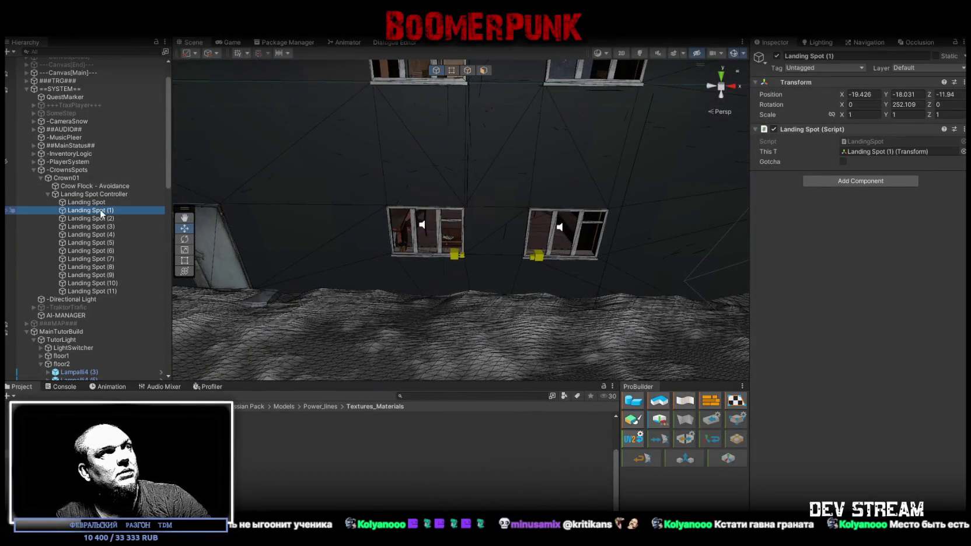
pyautogui.click(106, 219)
pyautogui.moveTo(397, 245)
pyautogui.mouseDown()
pyautogui.moveTo(412, 272)
pyautogui.moveTo(399, 106)
pyautogui.mouseUp()
pyautogui.press('f')
pyautogui.moveTo(409, 216)
pyautogui.mouseDown()
pyautogui.moveTo(435, 227)
pyautogui.moveTo(386, 175)
pyautogui.mouseUp()
pyautogui.moveTo(303, 210)
pyautogui.mouseDown()
pyautogui.moveTo(504, 233)
pyautogui.moveTo(543, 228)
pyautogui.moveTo(392, 232)
pyautogui.mouseUp()
pyautogui.moveTo(474, 216)
pyautogui.mouseDown()
pyautogui.moveTo(434, 204)
pyautogui.moveTo(622, 222)
pyautogui.moveTo(498, 215)
pyautogui.moveTo(561, 217)
pyautogui.mouseUp()
# - Rotate Landing Spot (2) to face out from the window, about 120.91° around Y
pyautogui.press('e')
pyautogui.press('w')
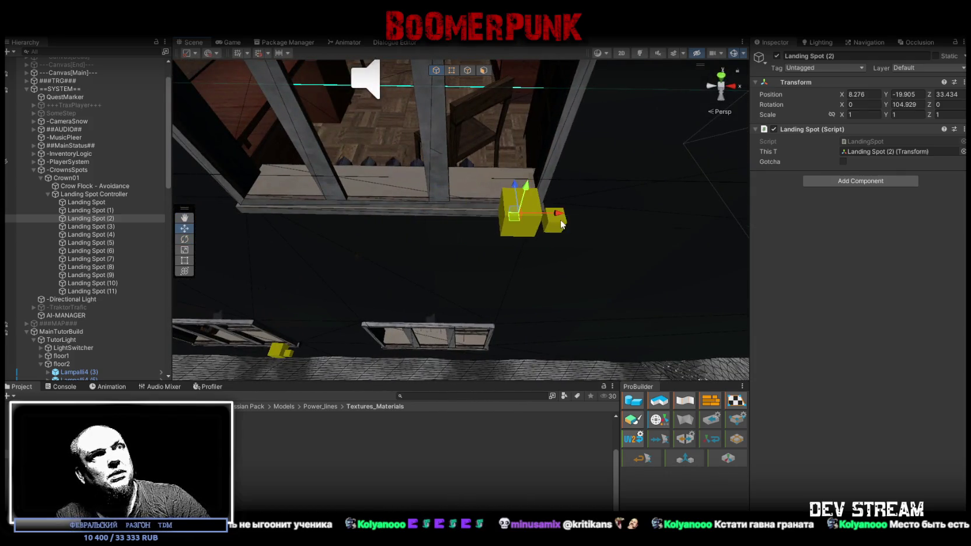
pyautogui.press('e')
pyautogui.moveTo(348, 213)
pyautogui.mouseDown()
pyautogui.moveTo(248, 96)
pyautogui.moveTo(562, 164)
pyautogui.moveTo(596, 148)
pyautogui.mouseUp()
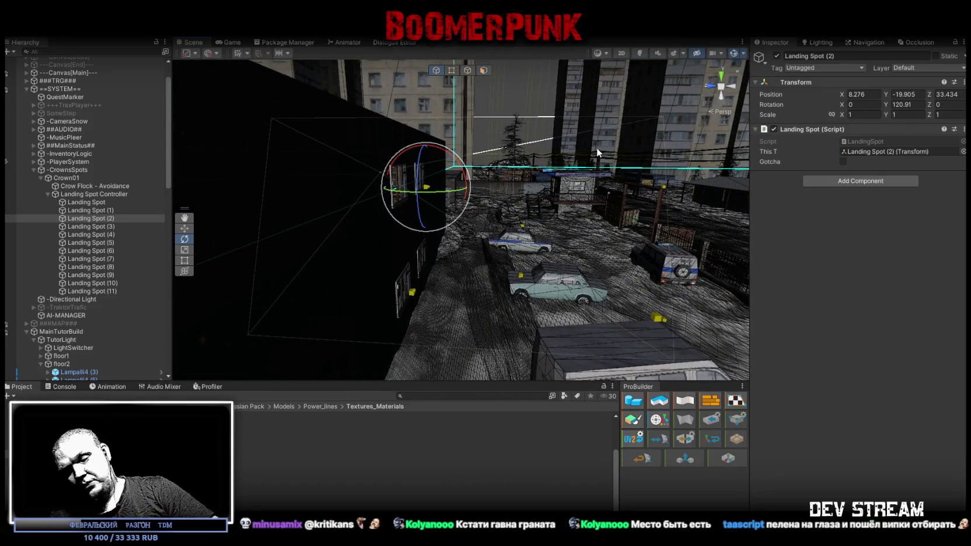
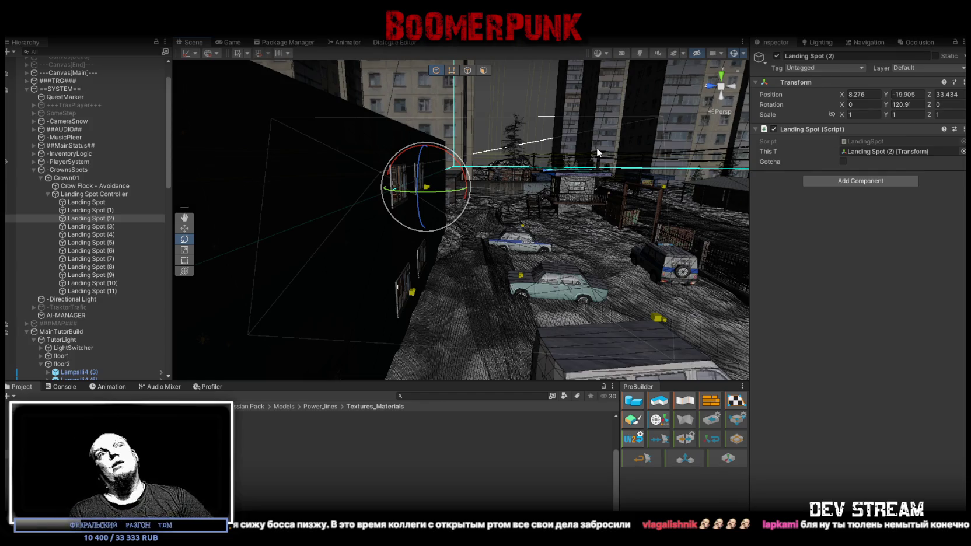
# - Move Landing Spot (11) from beside the parked cars onto the rooftop edge
pyautogui.click(521, 277)
pyautogui.moveTo(519, 275)
pyautogui.mouseDown()
pyautogui.moveTo(415, 305)
pyautogui.moveTo(421, 243)
pyautogui.mouseUp()
pyautogui.press('w')
pyautogui.moveTo(613, 178); pyautogui.dragTo(425, 251)
pyautogui.press('f')
# - Turn Landing Spot (11) to Y rotation 222.046 and nudge it slightly upward
pyautogui.press('e')
pyautogui.moveTo(467, 271)
pyautogui.mouseDown()
pyautogui.moveTo(594, 266)
pyautogui.moveTo(569, 263)
pyautogui.moveTo(576, 236)
pyautogui.moveTo(521, 240)
pyautogui.moveTo(444, 270)
pyautogui.moveTo(452, 271)
pyautogui.moveTo(409, 250)
pyautogui.mouseUp()
pyautogui.press('w')
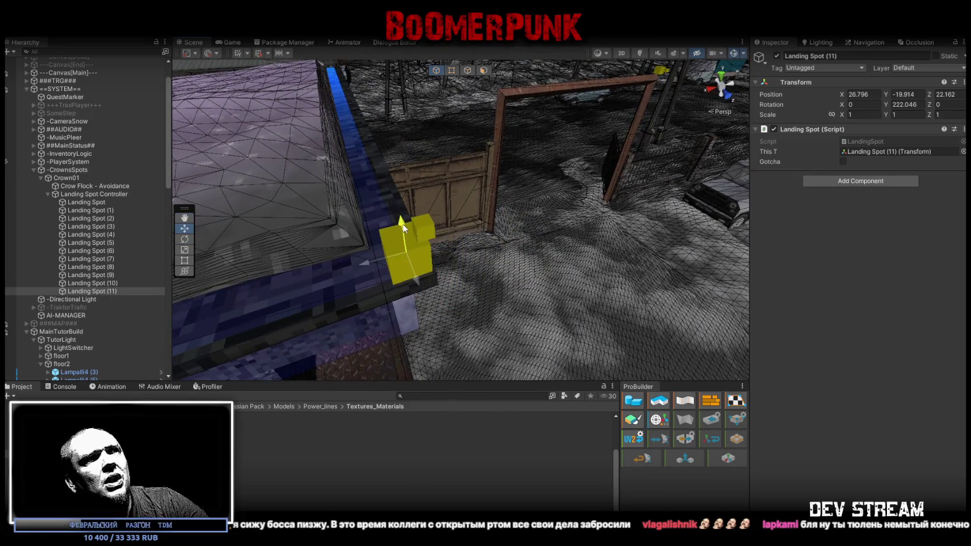
pyautogui.moveTo(401, 256); pyautogui.dragTo(398, 251)
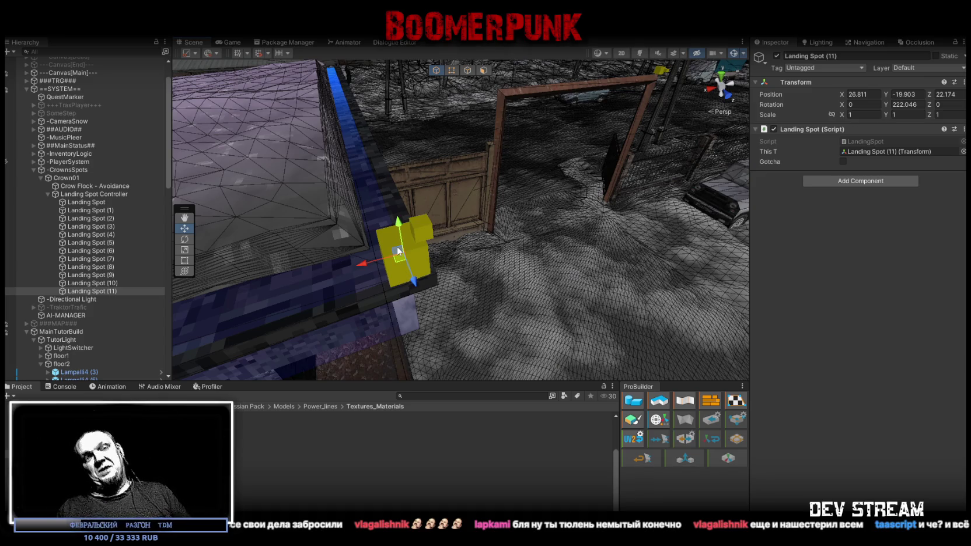
pyautogui.press('e')
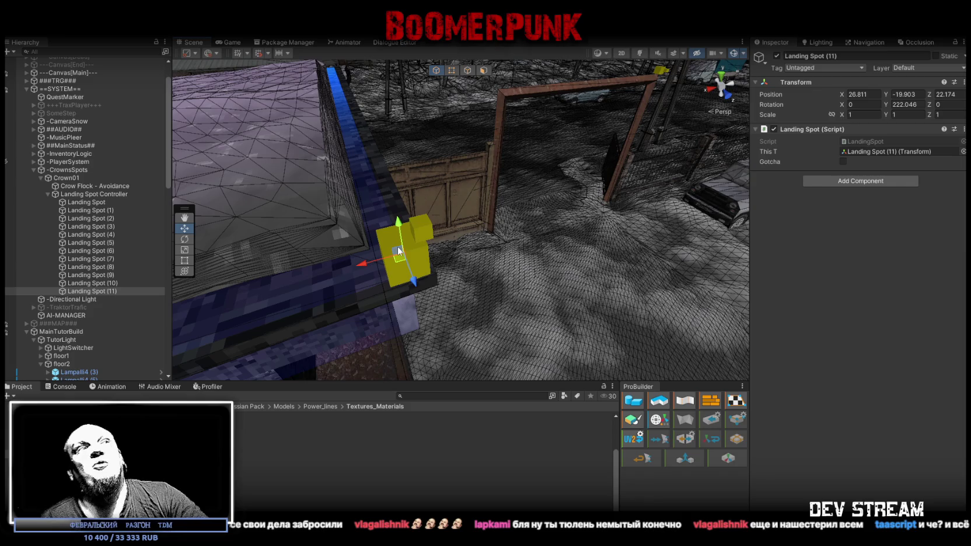
pyautogui.moveTo(397, 251)
pyautogui.mouseDown()
pyautogui.moveTo(469, 255)
pyautogui.moveTo(461, 267)
pyautogui.moveTo(377, 242)
pyautogui.moveTo(237, 259)
pyautogui.mouseUp()
# - Remove the extra 0 from Landing Spot (11)'s Y rotation so it faces about 60°, then recheck it
pyautogui.moveTo(320, 253)
pyautogui.mouseDown()
pyautogui.moveTo(584, 247)
pyautogui.moveTo(671, 222)
pyautogui.mouseUp()
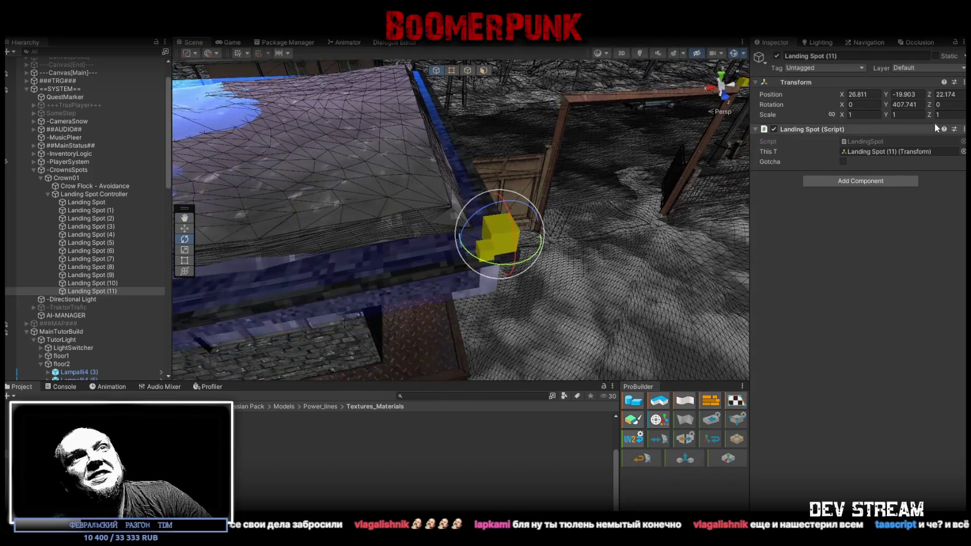
pyautogui.click(903, 105)
pyautogui.press('BackSpace')
pyautogui.press('Return')
pyautogui.moveTo(583, 193); pyautogui.dragTo(667, 194)
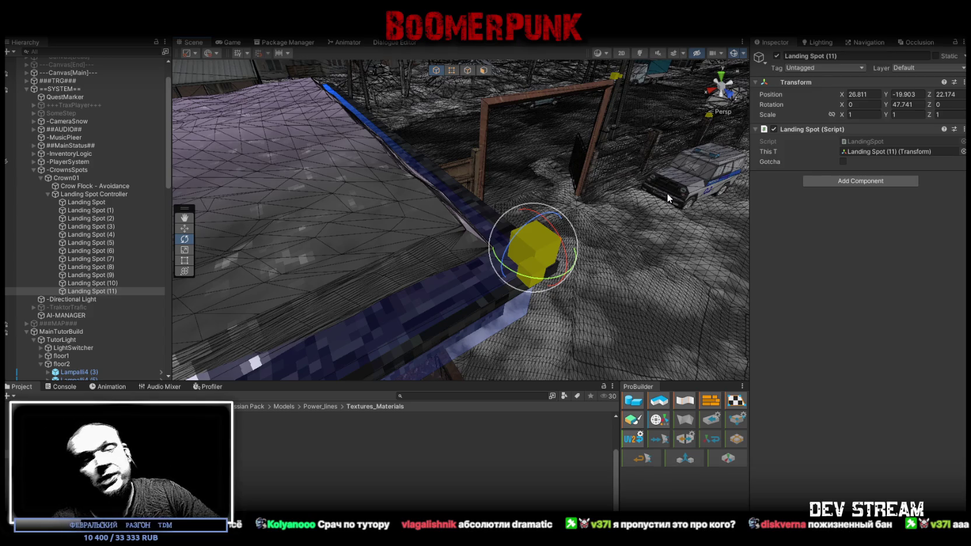
pyautogui.moveTo(667, 194)
pyautogui.mouseDown()
pyautogui.moveTo(492, 188)
pyautogui.moveTo(554, 239)
pyautogui.moveTo(519, 243)
pyautogui.moveTo(371, 215)
pyautogui.moveTo(261, 169)
pyautogui.moveTo(774, 237)
pyautogui.moveTo(880, 237)
pyautogui.moveTo(714, 207)
pyautogui.moveTo(522, 238)
pyautogui.moveTo(571, 201)
pyautogui.mouseUp()
pyautogui.press('f')
# - Slide Landing Spot (6) along X to 17.72 onto the wooden beam, then switch to the browser
pyautogui.click(421, 129)
pyautogui.press('f')
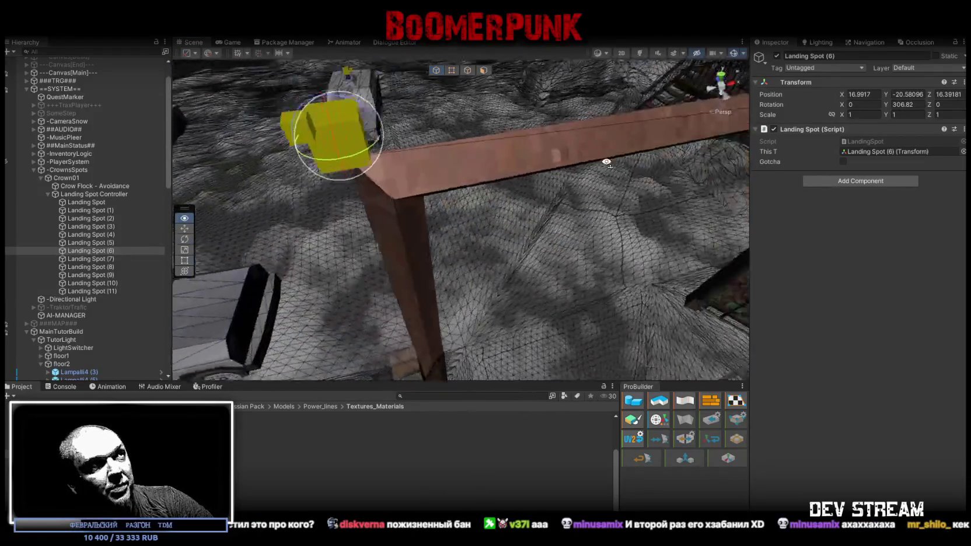
pyautogui.moveTo(404, 124); pyautogui.dragTo(613, 111)
pyautogui.moveTo(526, 162); pyautogui.dragTo(637, 173)
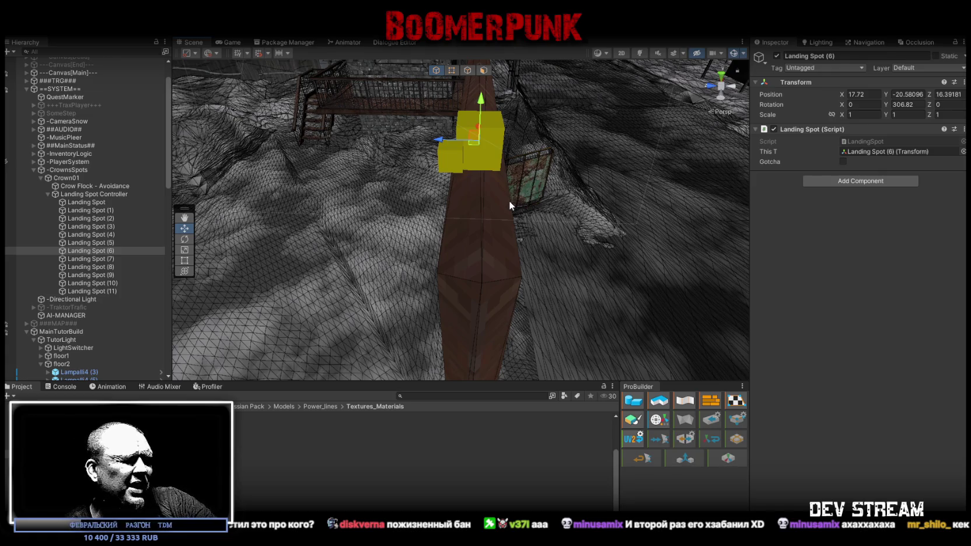
pyautogui.moveTo(509, 200)
pyautogui.mouseDown()
pyautogui.moveTo(511, 231)
pyautogui.moveTo(481, 231)
pyautogui.mouseUp()
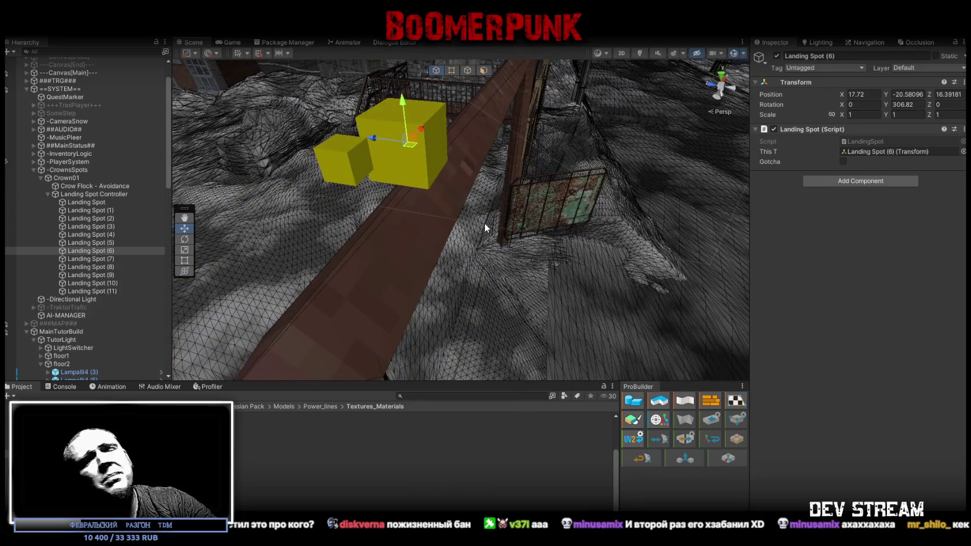
pyautogui.press('f')
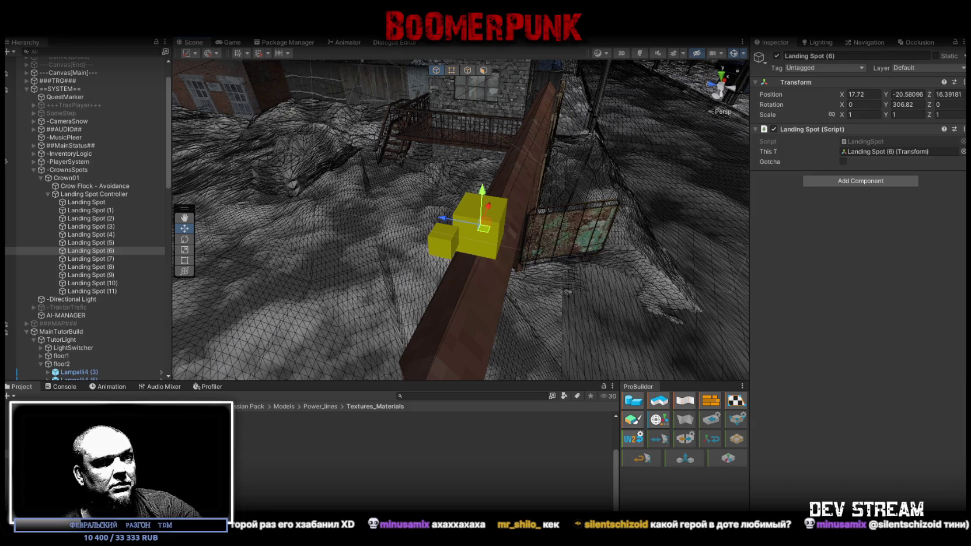
pyautogui.hotkey('alt', 'Tab')
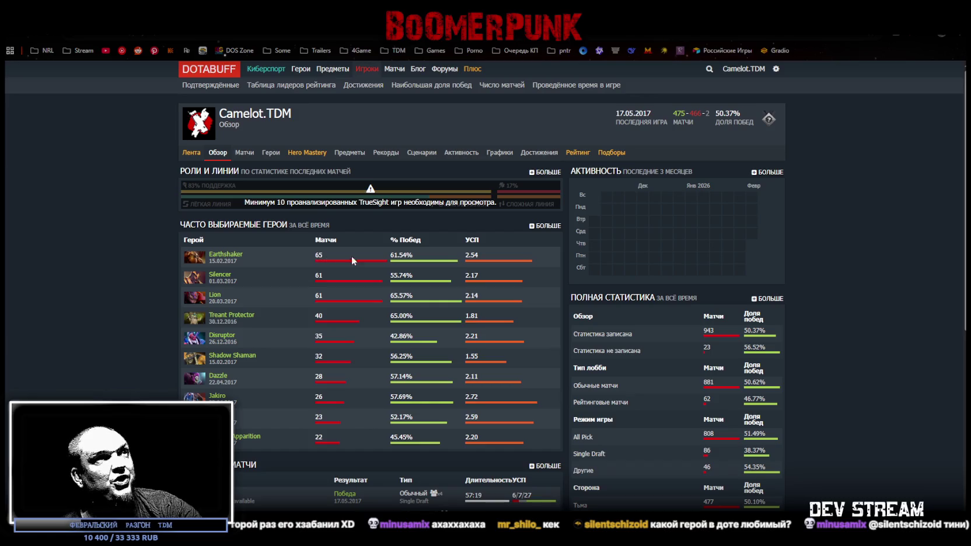
# - Highlight Earthshaker's 61.54% win rate and scroll through the player's stats
pyautogui.moveTo(391, 256); pyautogui.dragTo(410, 255)
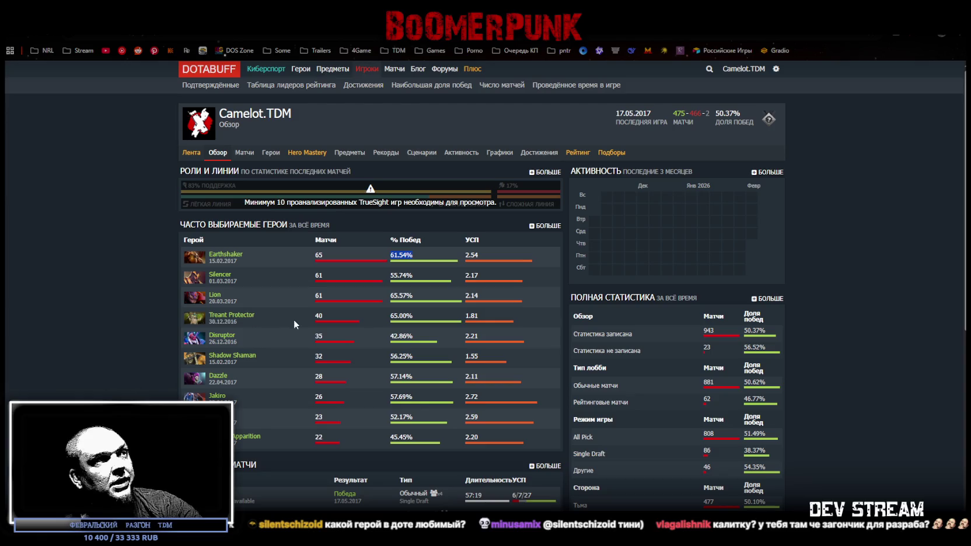
pyautogui.scroll(-1, 294, 321)
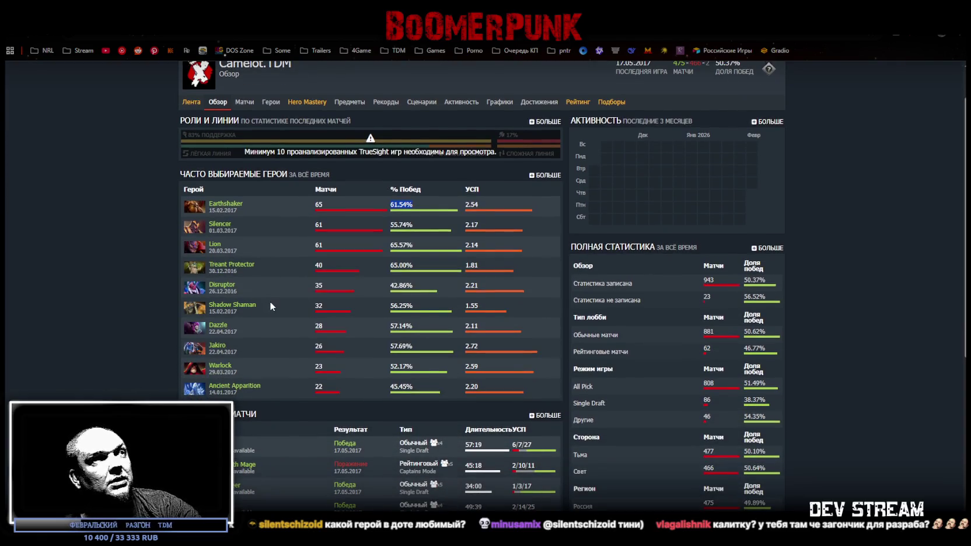
pyautogui.scroll(-1, 269, 308)
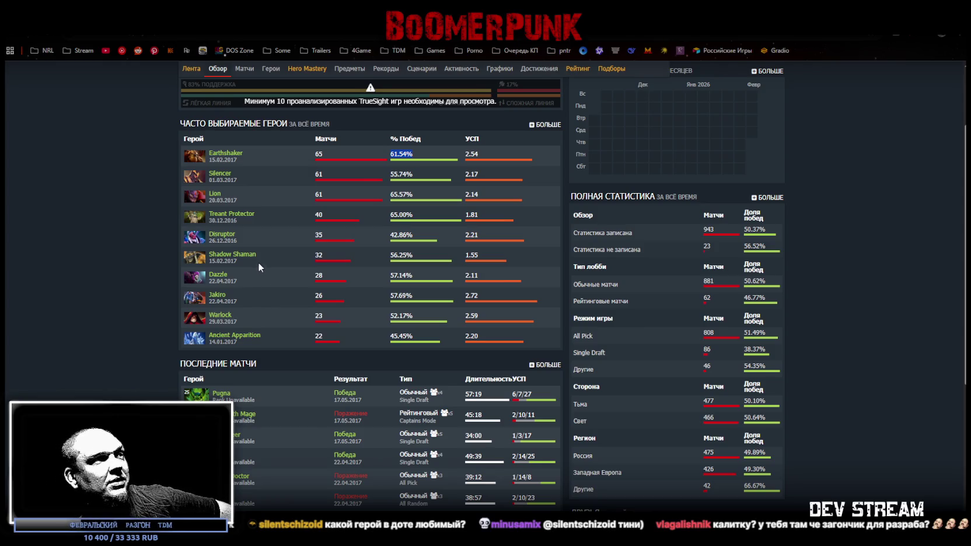
pyautogui.scroll(-1, 288, 270)
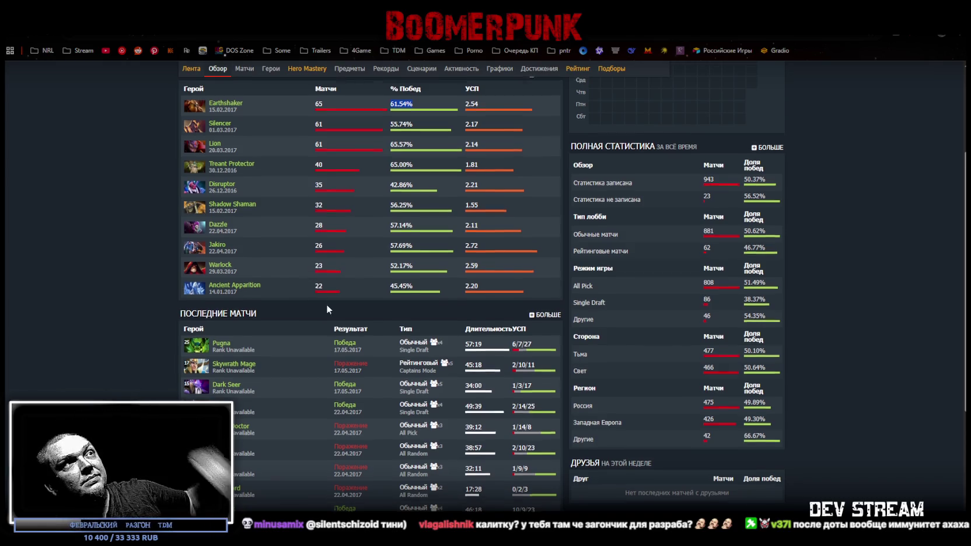
pyautogui.scroll(3, 333, 302)
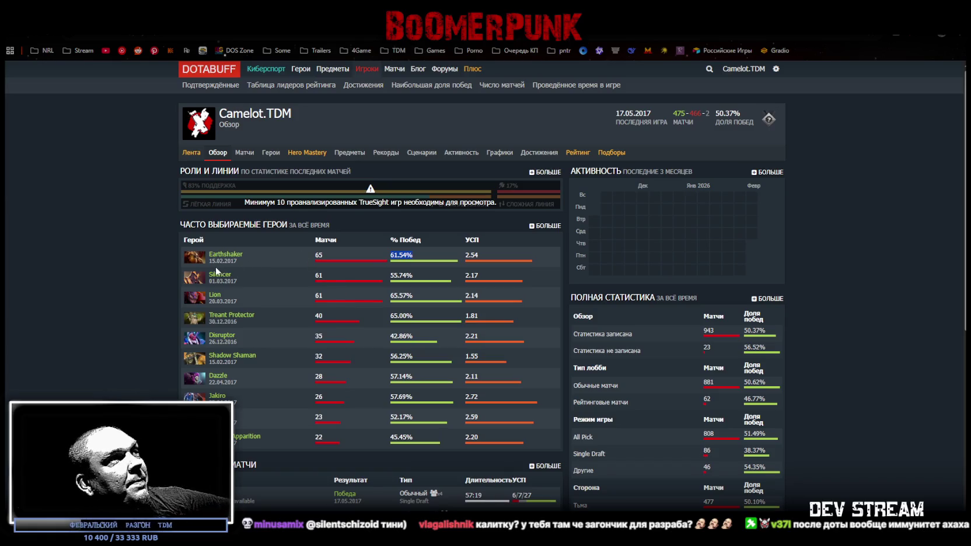
# - Read the tooltip on Earthshaker's match date, then return to the Unity Editor
pyautogui.moveTo(221, 266)
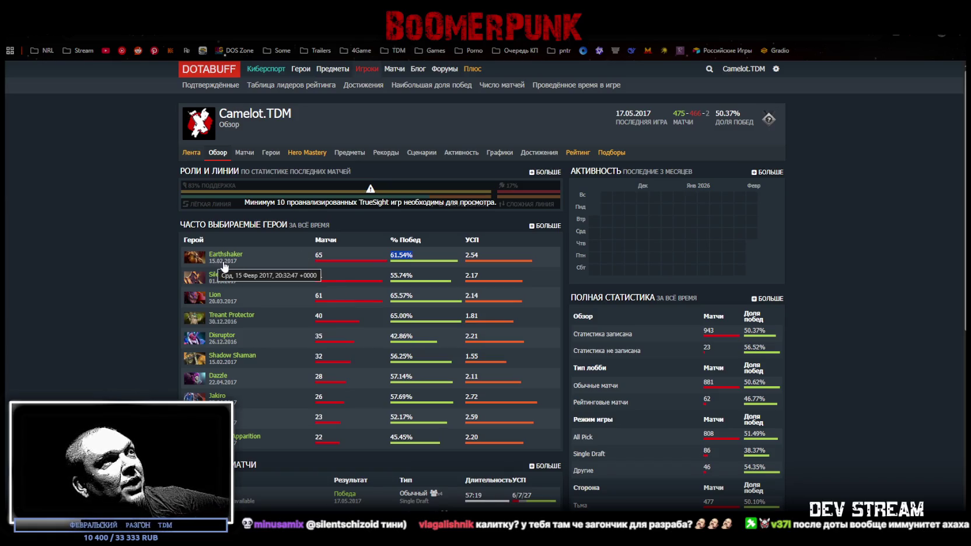
pyautogui.hotkey('alt', 'Tab')
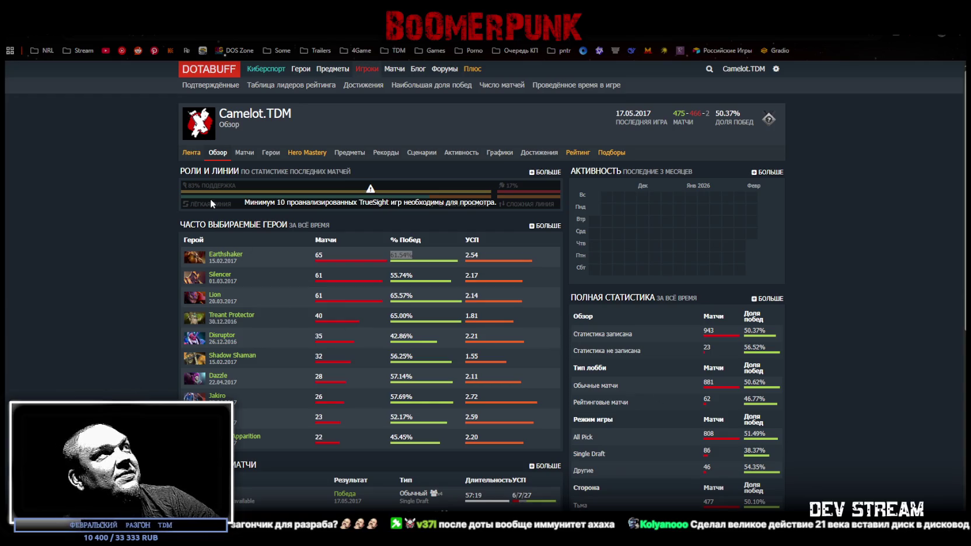
pyautogui.hotkey('alt', 'Tab')
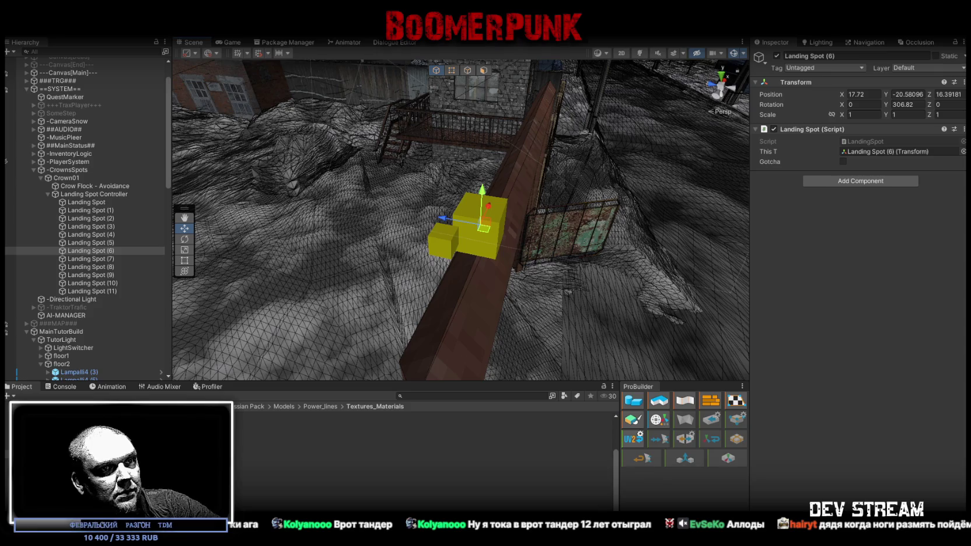
# - Switch from Unity to the browser showing the Boosty post
pyautogui.hotkey('alt', 'Tab')
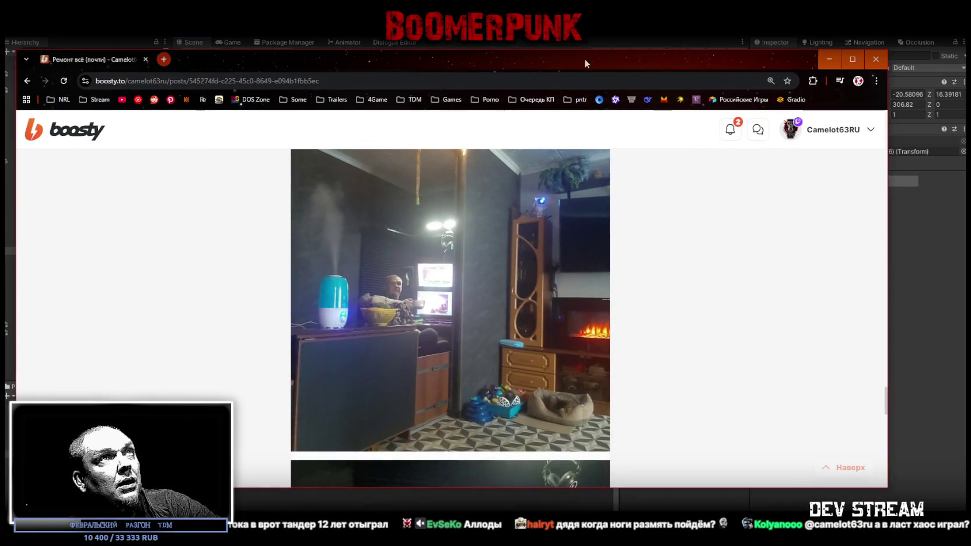
# - Maximize the browser and enlarge the fireplace room photo in the gallery viewer
pyautogui.doubleClick(584, 59)
pyautogui.scroll(2, 451, 444)
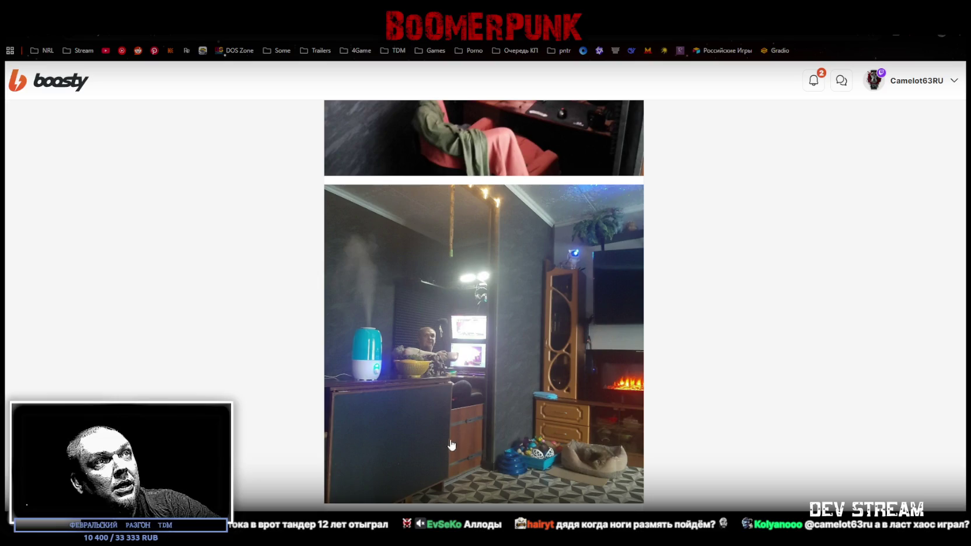
pyautogui.click(461, 430)
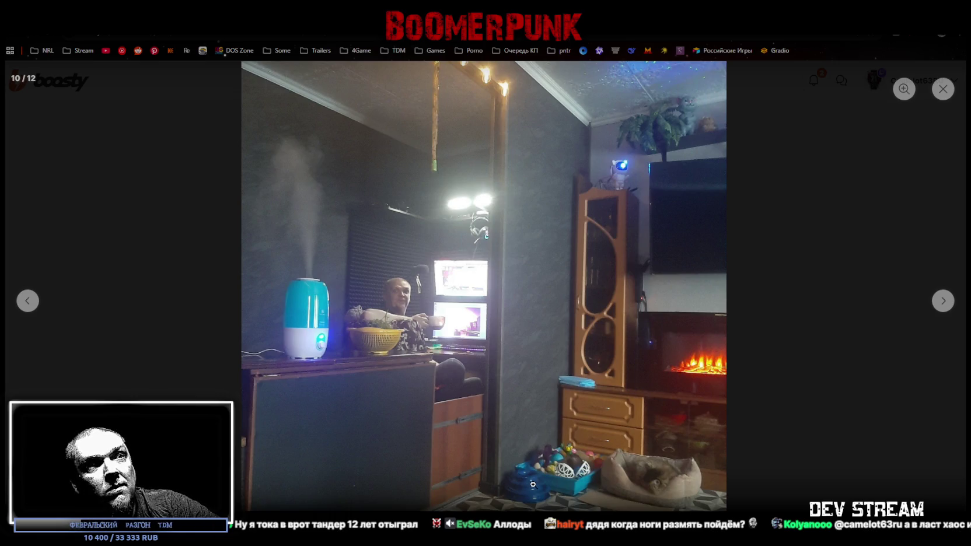
# - Zoom in and out on the fireplace room photo, then close the viewer
pyautogui.click(652, 482)
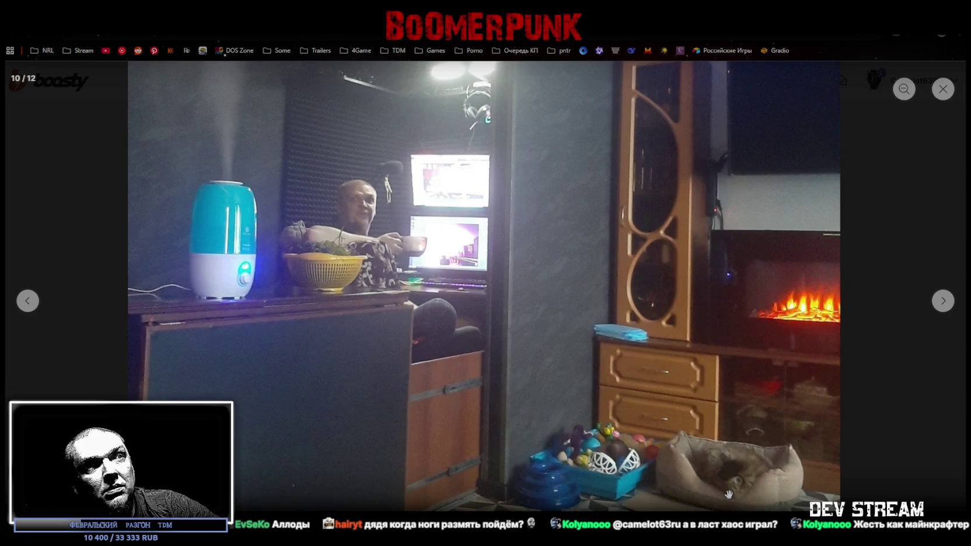
pyautogui.click(522, 493)
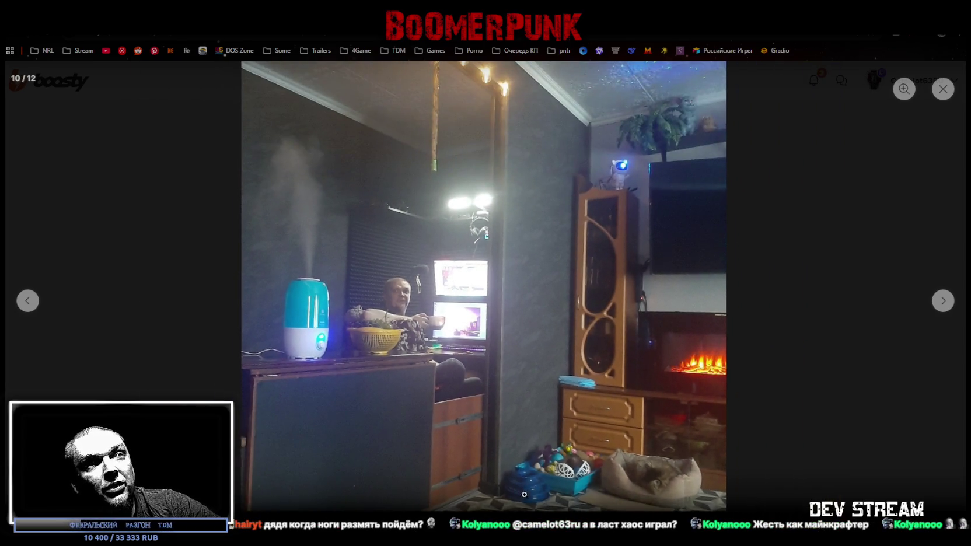
pyautogui.click(523, 493)
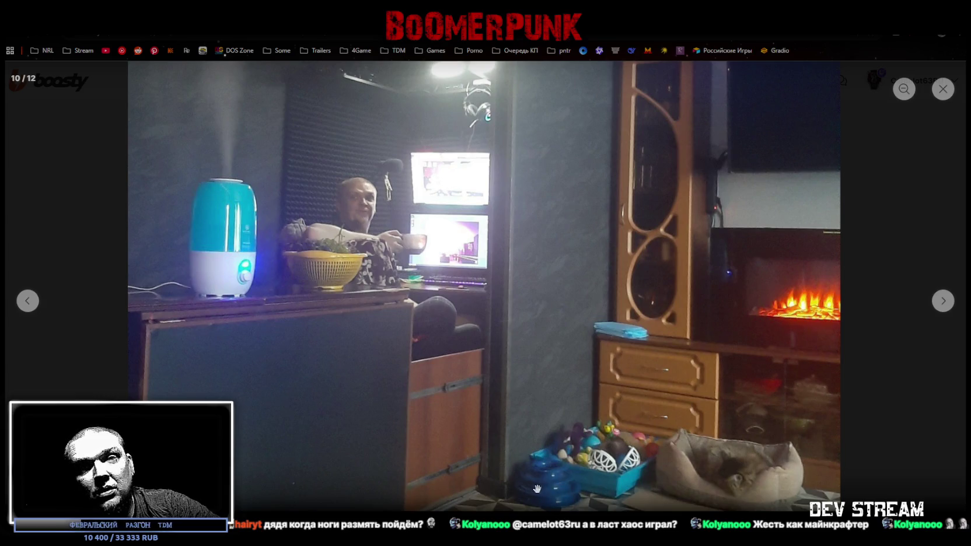
pyautogui.click(560, 440)
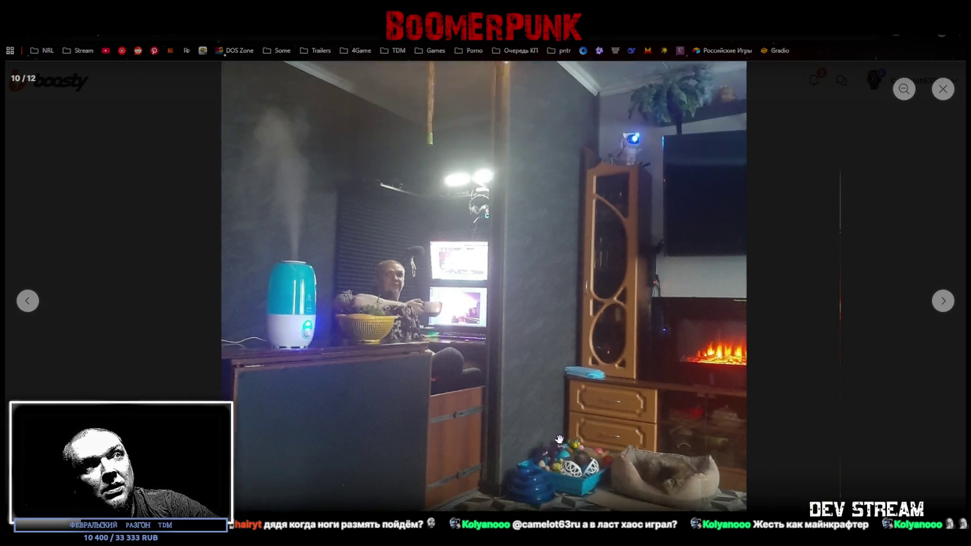
pyautogui.click(943, 89)
# - View the desk corner and kitchen 'before' photos enlarged, closing each
pyautogui.scroll(5, 558, 339)
pyautogui.click(557, 338)
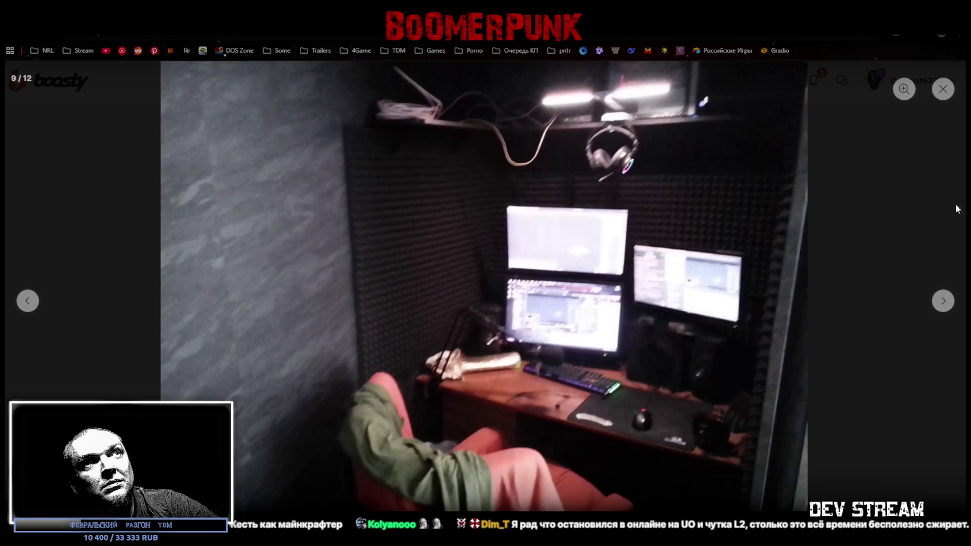
pyautogui.click(943, 89)
pyautogui.scroll(4, 570, 367)
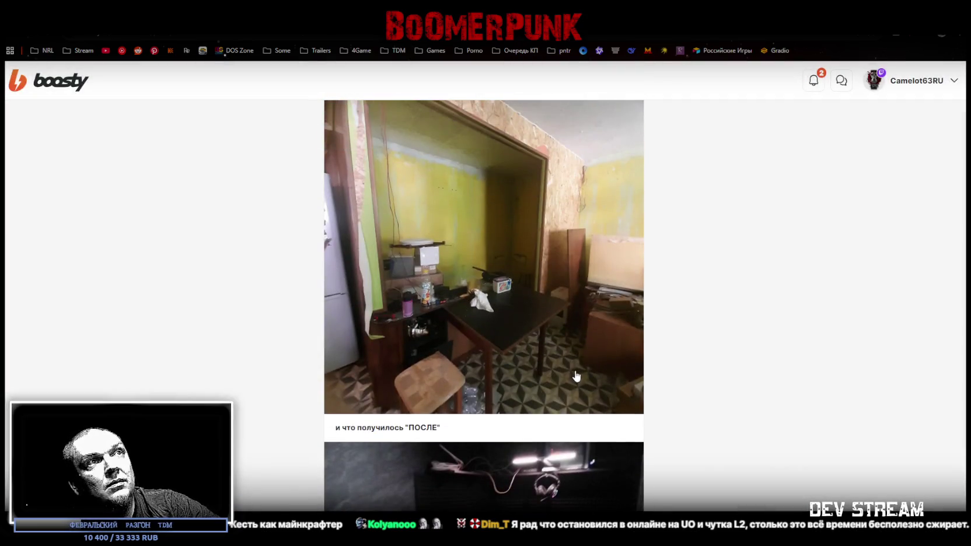
pyautogui.click(561, 294)
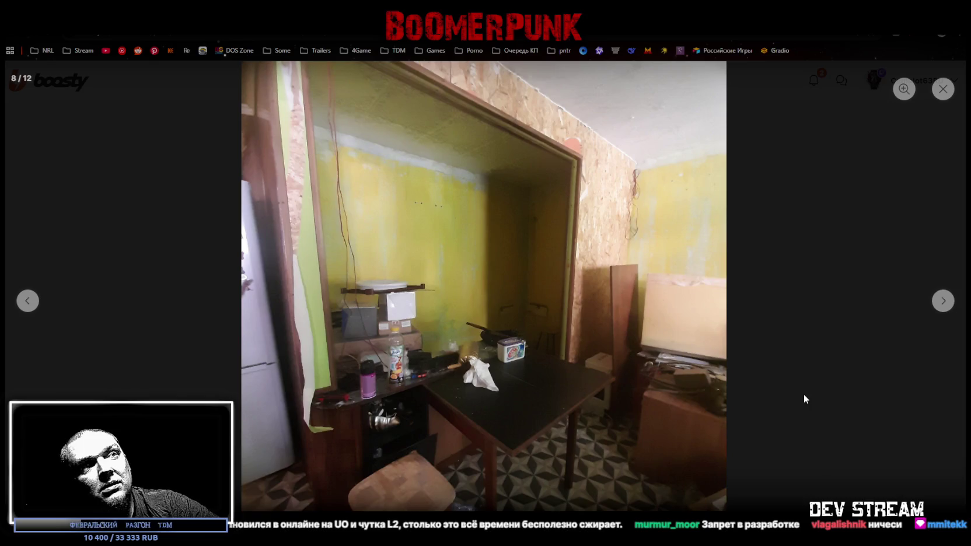
pyautogui.click(774, 401)
pyautogui.scroll(5, 672, 402)
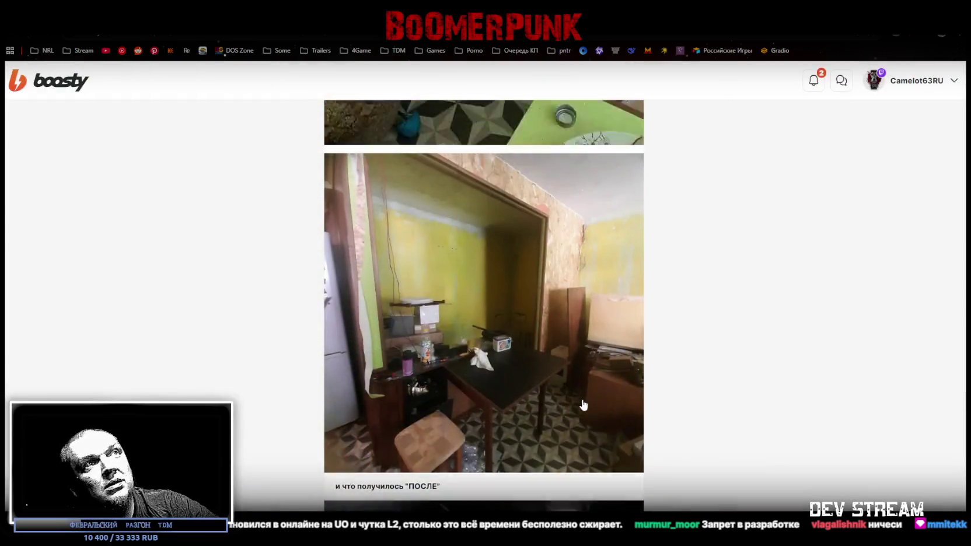
pyautogui.scroll(1, 583, 404)
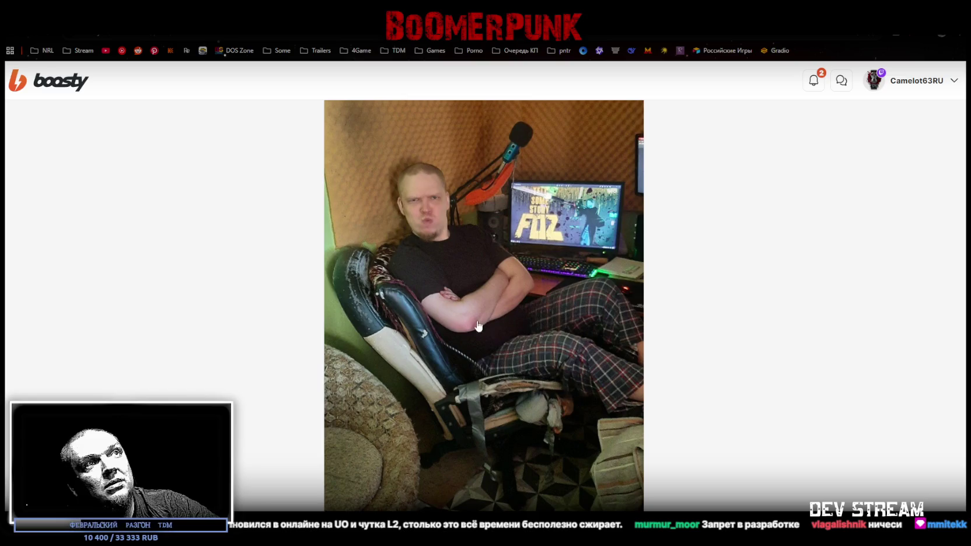
# - View the chair and cluttered room photos, then scroll back to the post's top
pyautogui.click(581, 403)
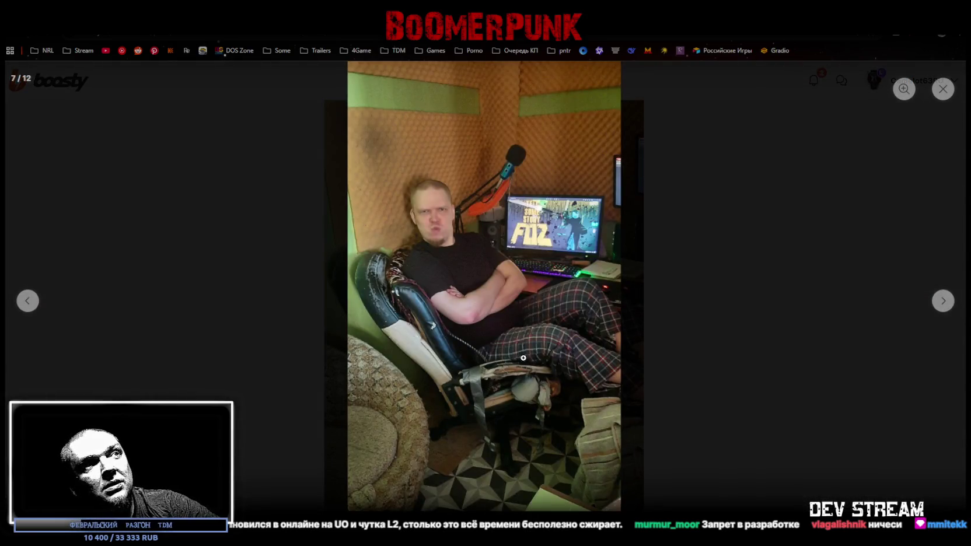
pyautogui.click(509, 405)
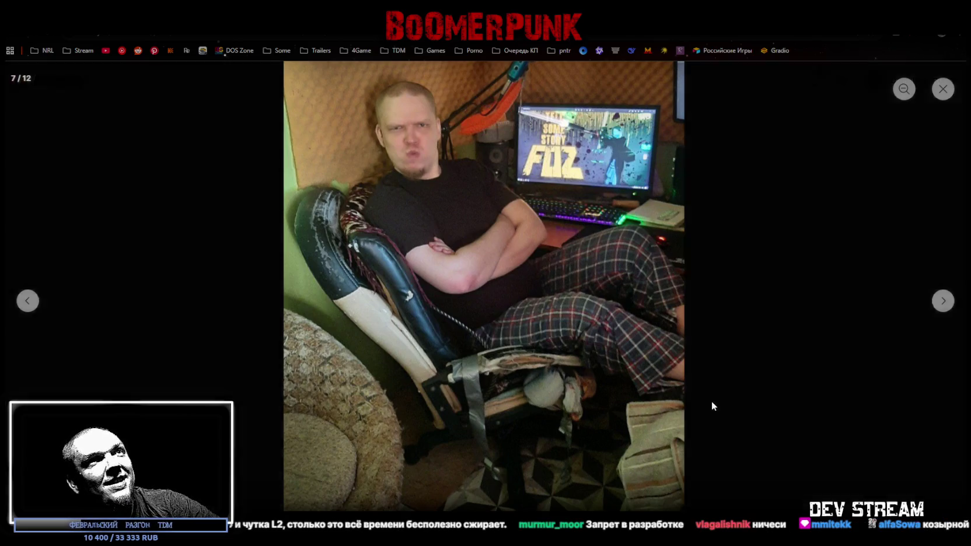
pyautogui.click(712, 406)
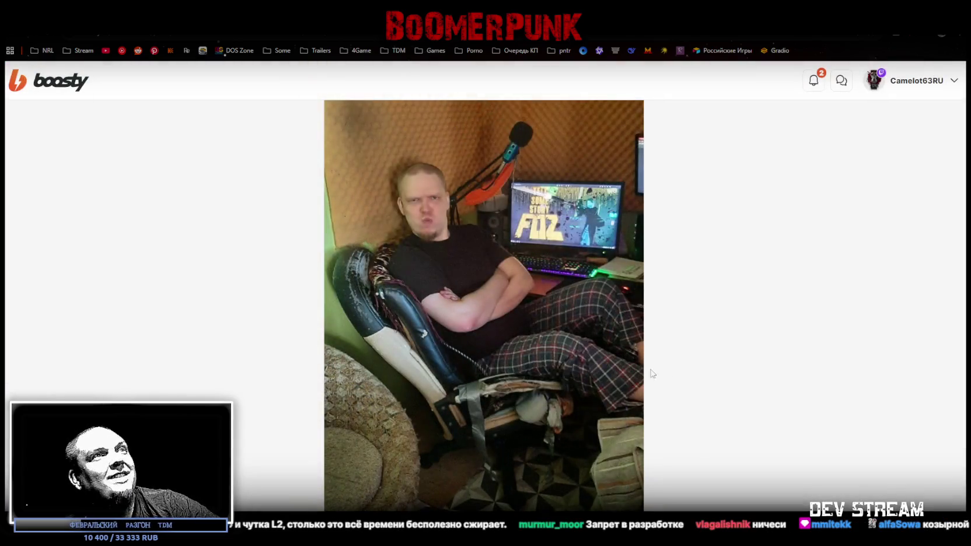
pyautogui.scroll(5, 531, 387)
pyautogui.scroll(2, 532, 407)
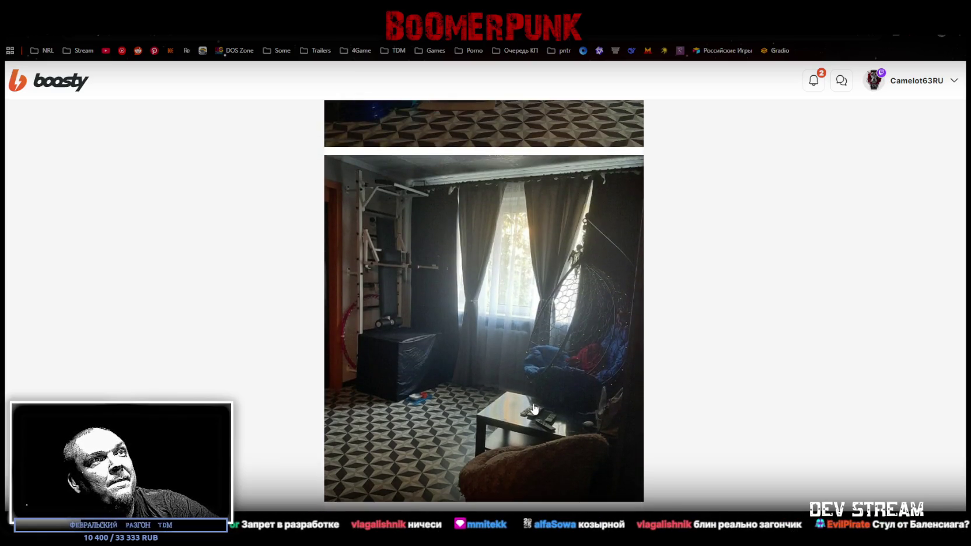
pyautogui.scroll(7, 534, 408)
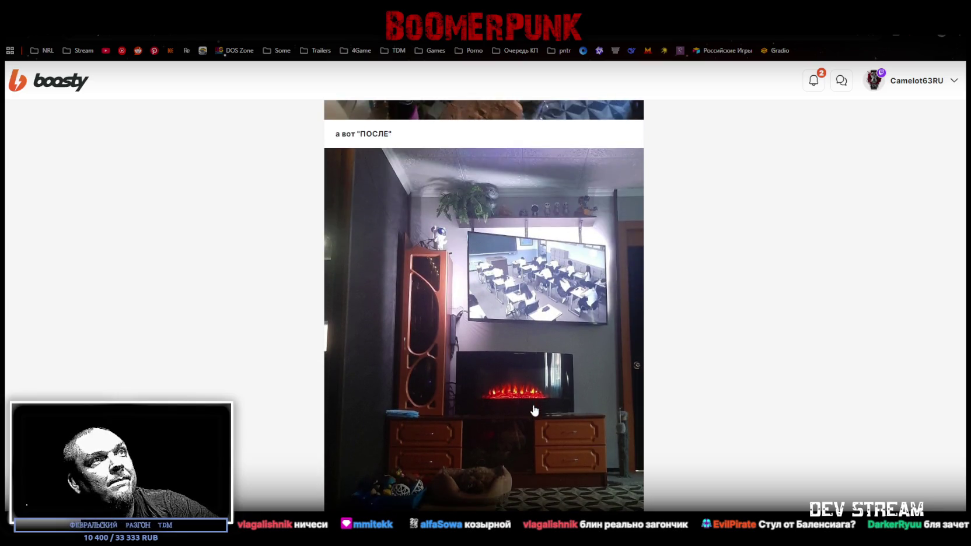
pyautogui.scroll(6, 534, 411)
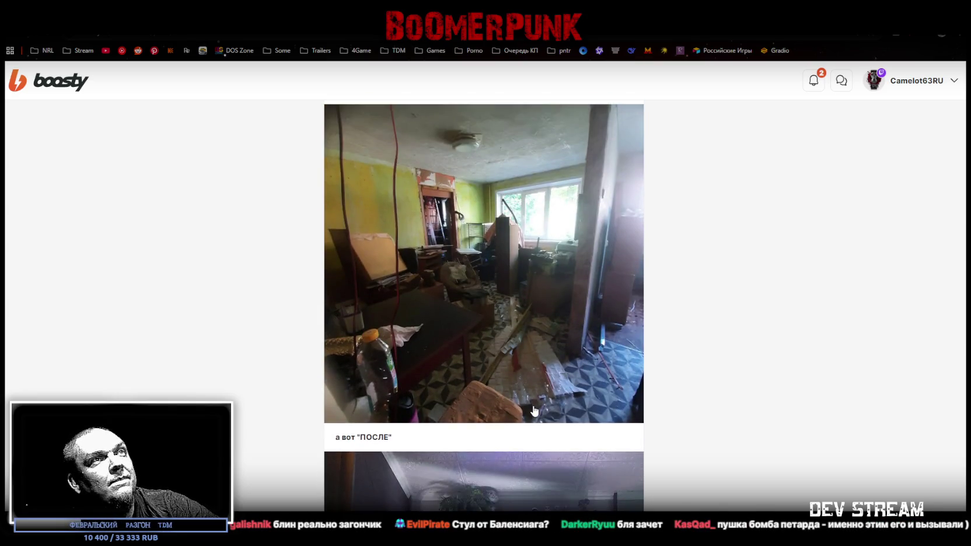
pyautogui.scroll(1, 534, 410)
pyautogui.click(496, 368)
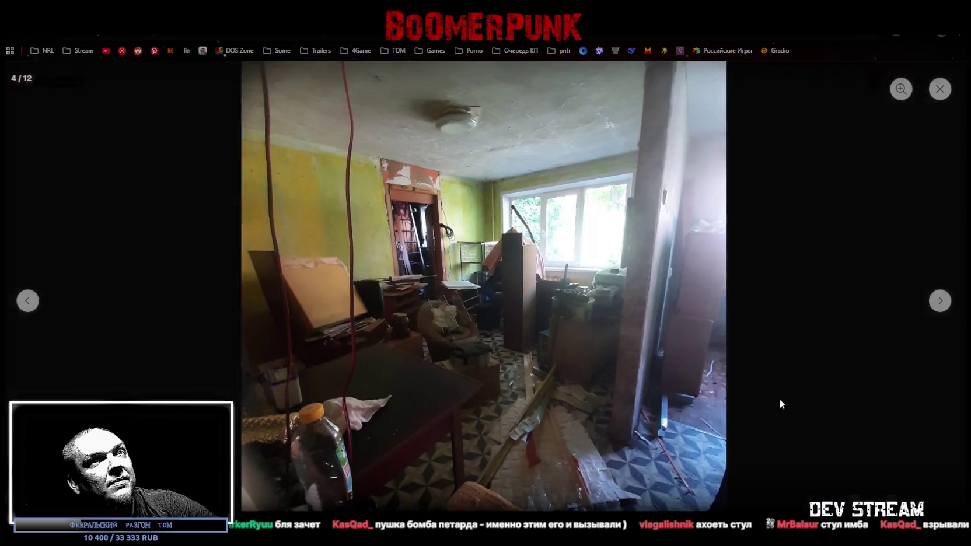
pyautogui.click(780, 398)
pyautogui.scroll(15, 650, 412)
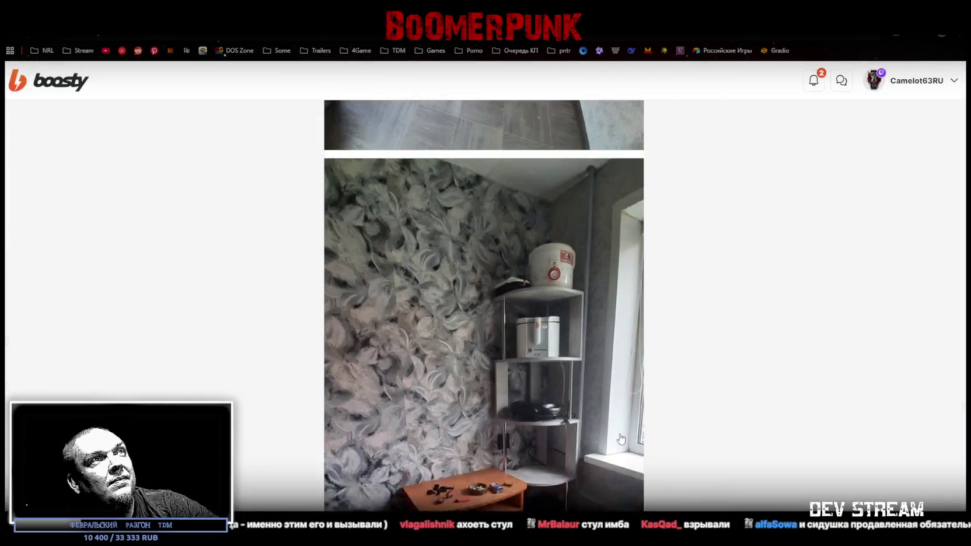
pyautogui.scroll(10, 620, 439)
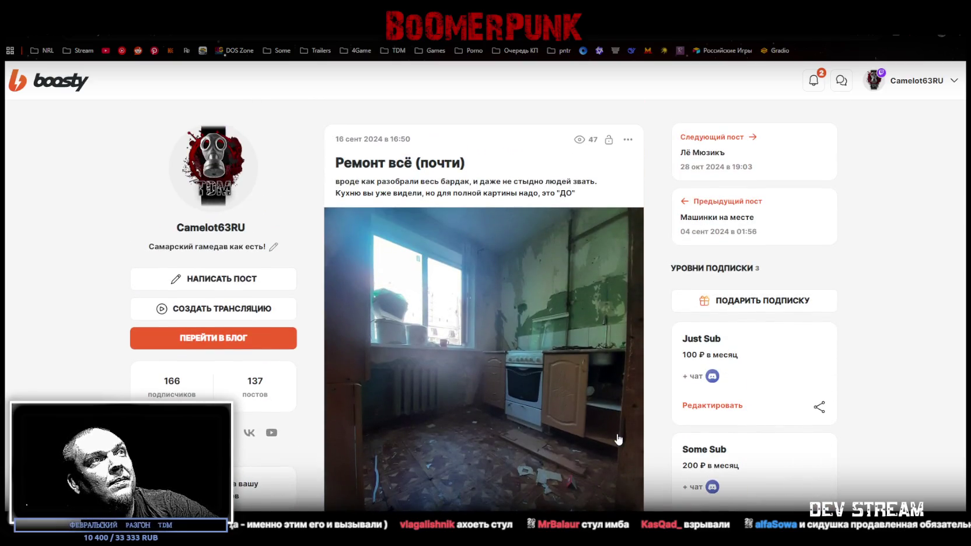
# - Scroll down through the renovation post's photos to the office picture
pyautogui.scroll(-10, 543, 426)
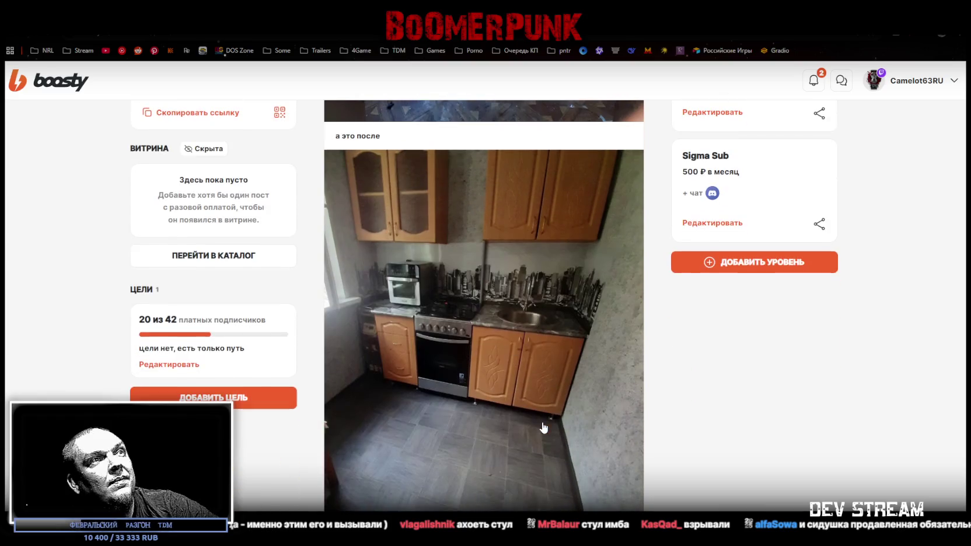
pyautogui.scroll(-1, 545, 427)
pyautogui.scroll(-1, 546, 428)
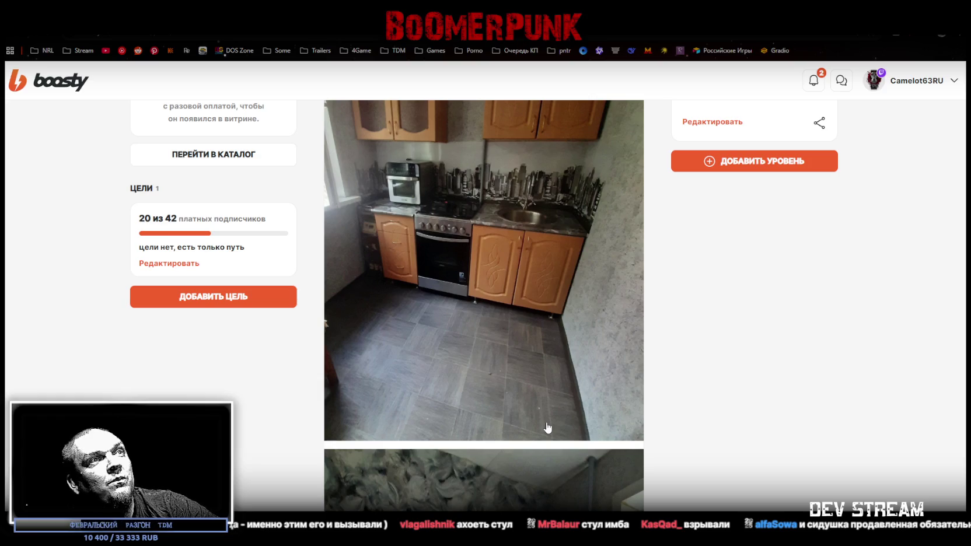
pyautogui.scroll(-10, 548, 428)
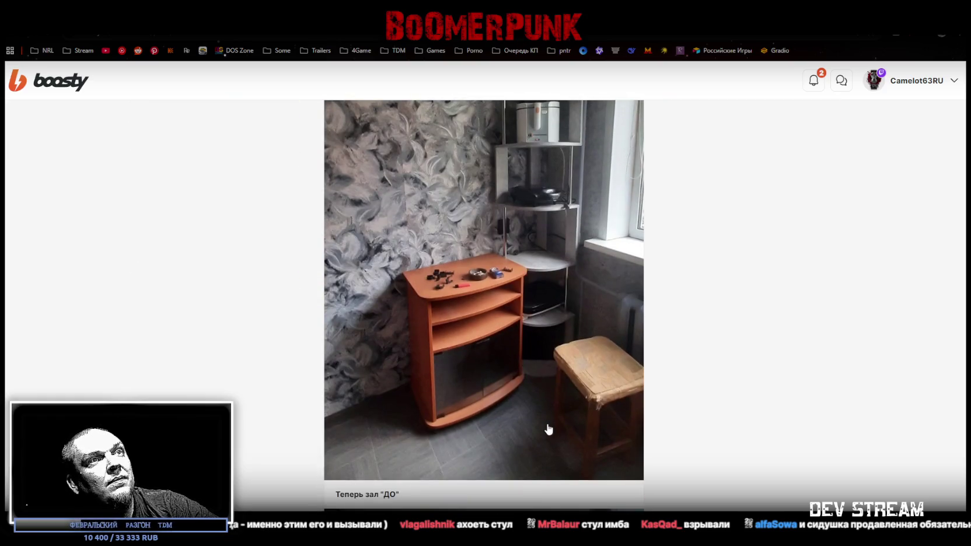
pyautogui.scroll(-2, 548, 429)
pyautogui.scroll(-18, 549, 431)
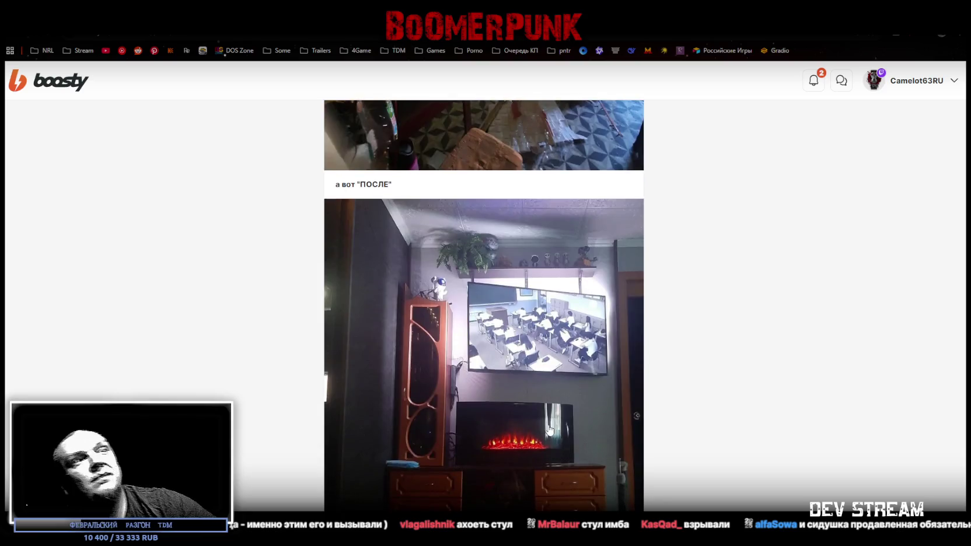
pyautogui.scroll(-20, 568, 448)
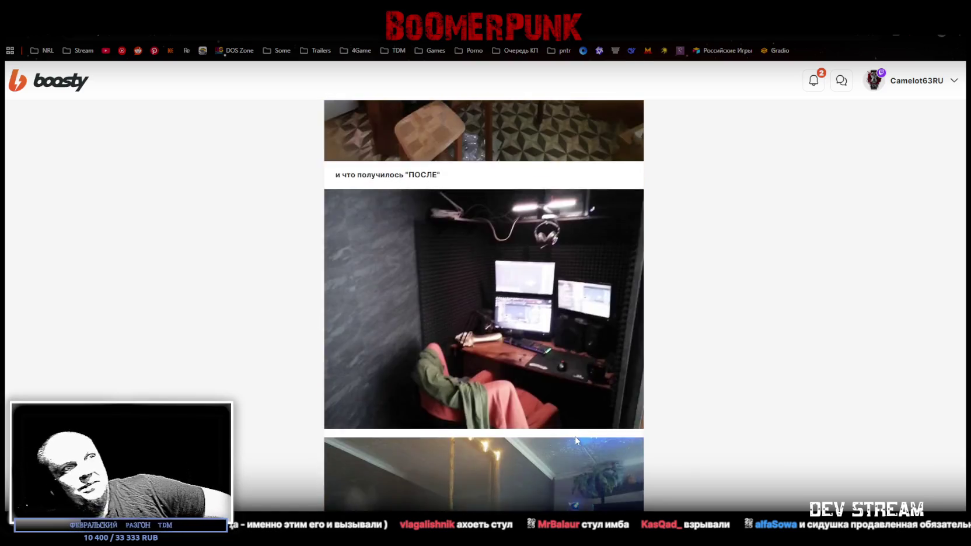
pyautogui.scroll(-1, 576, 442)
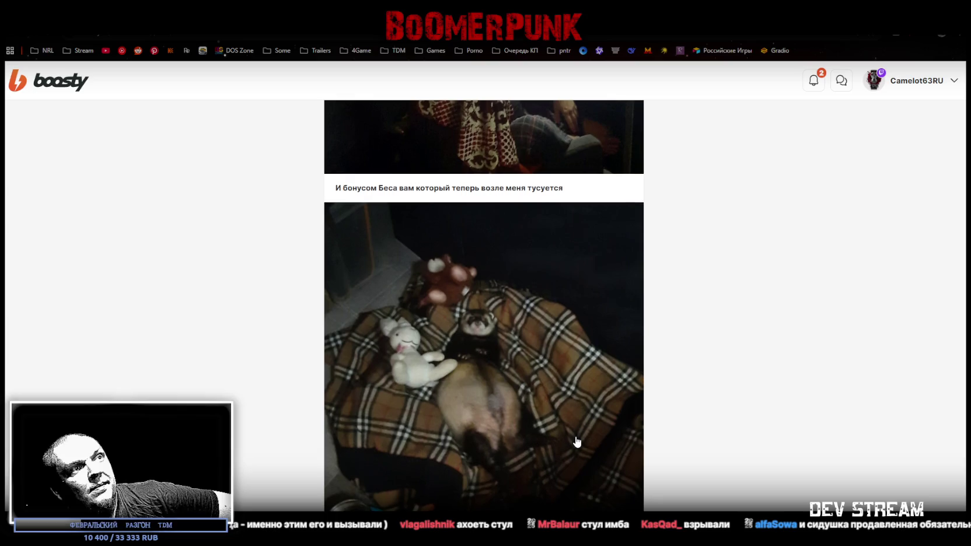
pyautogui.scroll(5, 577, 442)
pyautogui.scroll(-6, 576, 442)
pyautogui.scroll(6, 576, 442)
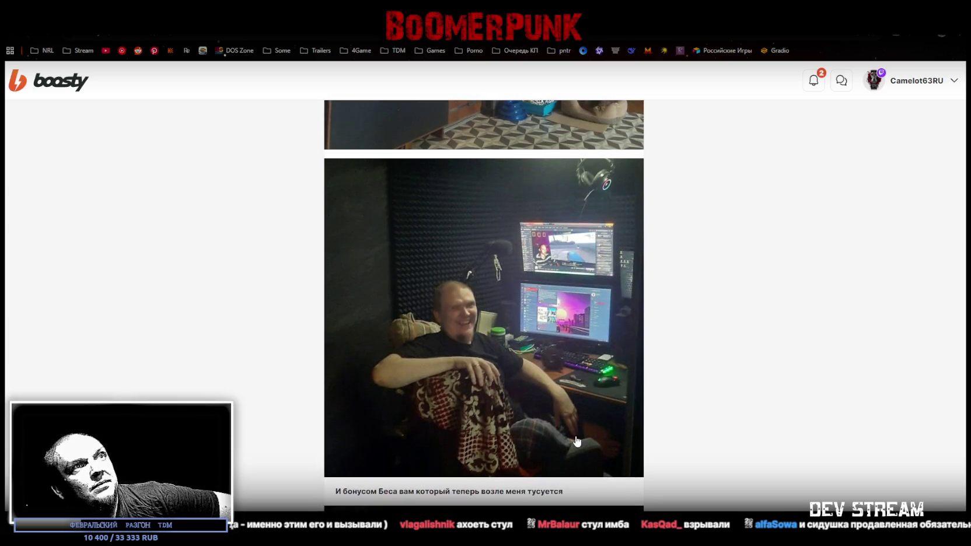
# - View the office photo enlarged, leave browser full-screen, and return to Unity
pyautogui.click(575, 292)
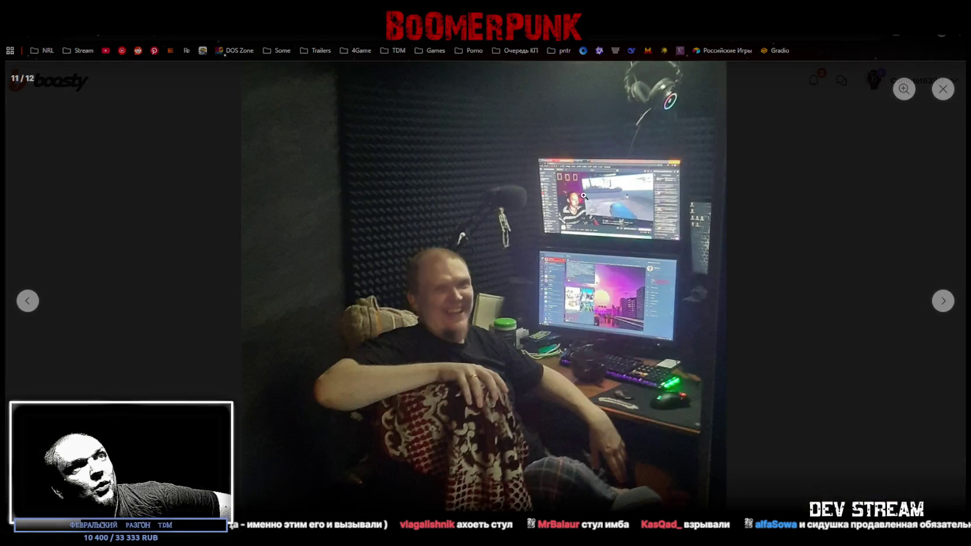
pyautogui.click(597, 407)
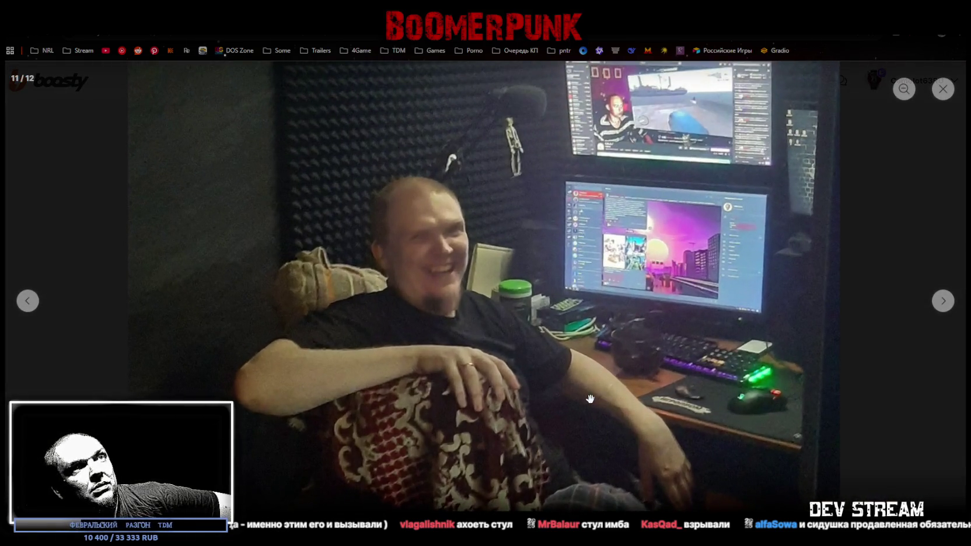
pyautogui.click(759, 407)
pyautogui.click(749, 407)
pyautogui.scroll(-4, 580, 434)
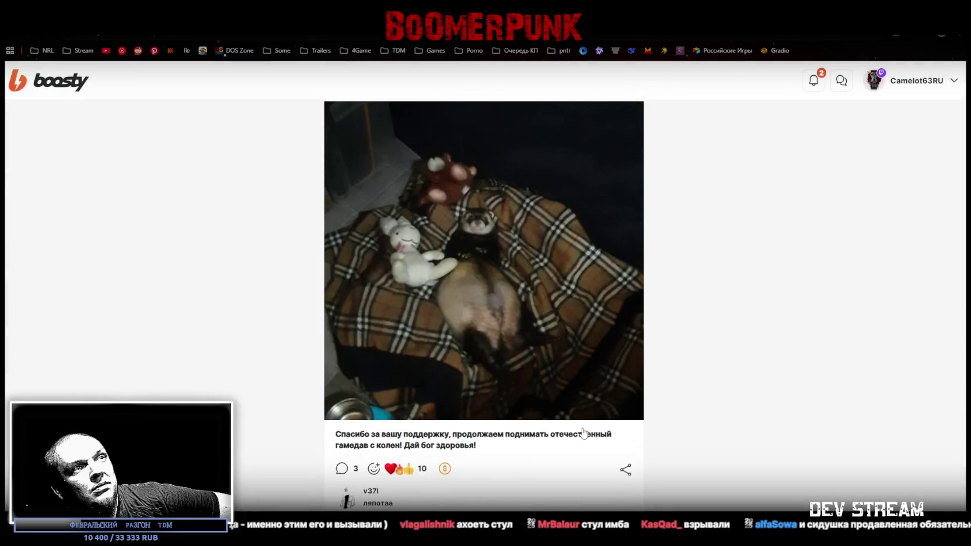
pyautogui.scroll(4, 581, 429)
pyautogui.press('F11')
pyautogui.hotkey('alt', 'Tab')
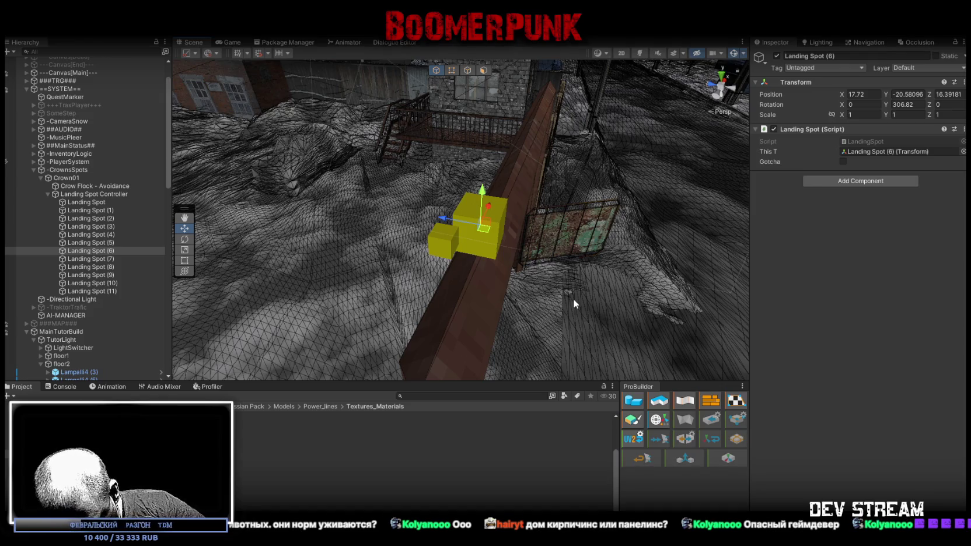
# - Orbit the scene out to a wider rooftop view around Landing Spot (6)
pyautogui.moveTo(600, 143)
pyautogui.mouseDown()
pyautogui.moveTo(371, 193)
pyautogui.moveTo(368, 138)
pyautogui.mouseUp()
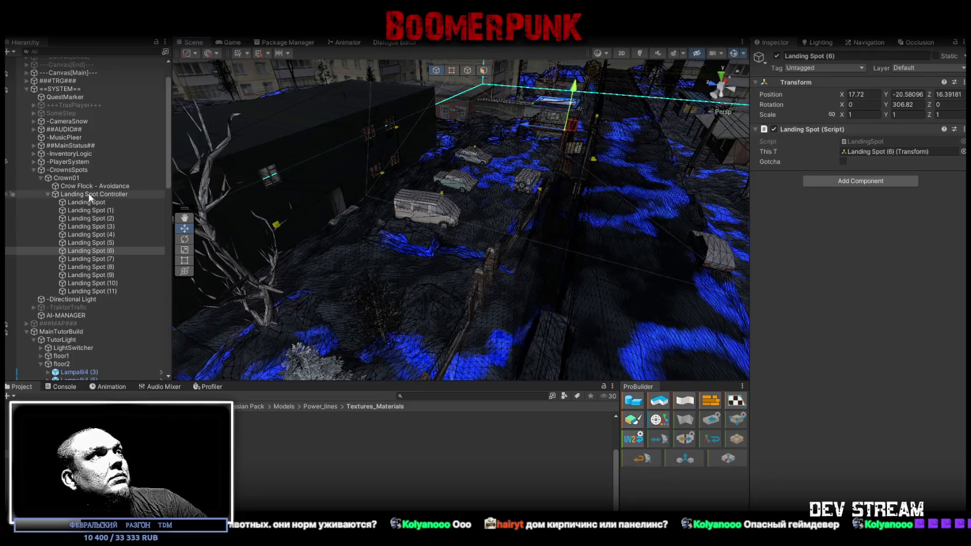
# - Give Crow Flock - Avoidance a Frame Skipping value of 1 in its Flock Controller, then enter Play mode
pyautogui.click(81, 185)
pyautogui.click(946, 143)
pyautogui.write('1')
pyautogui.moveTo(499, 149); pyautogui.dragTo(482, 140)
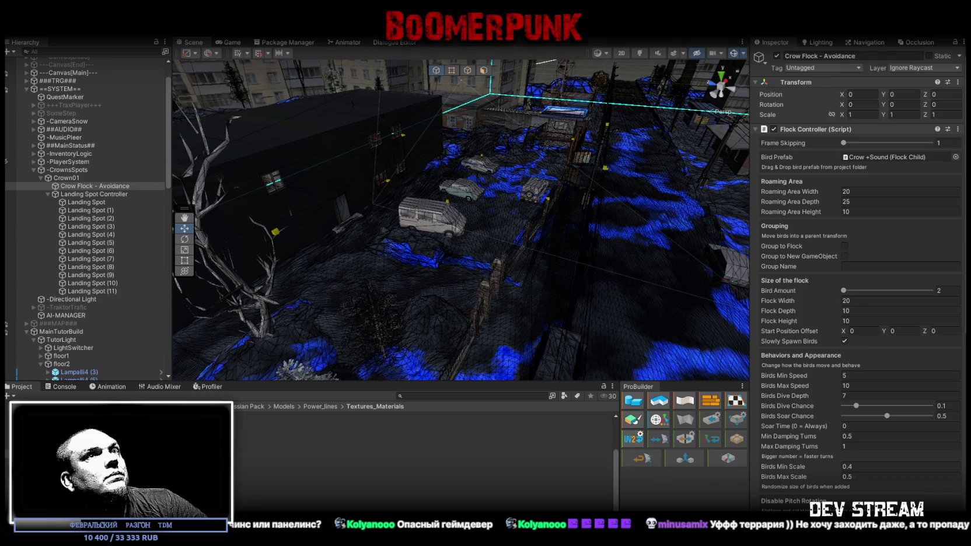
pyautogui.click(476, 48)
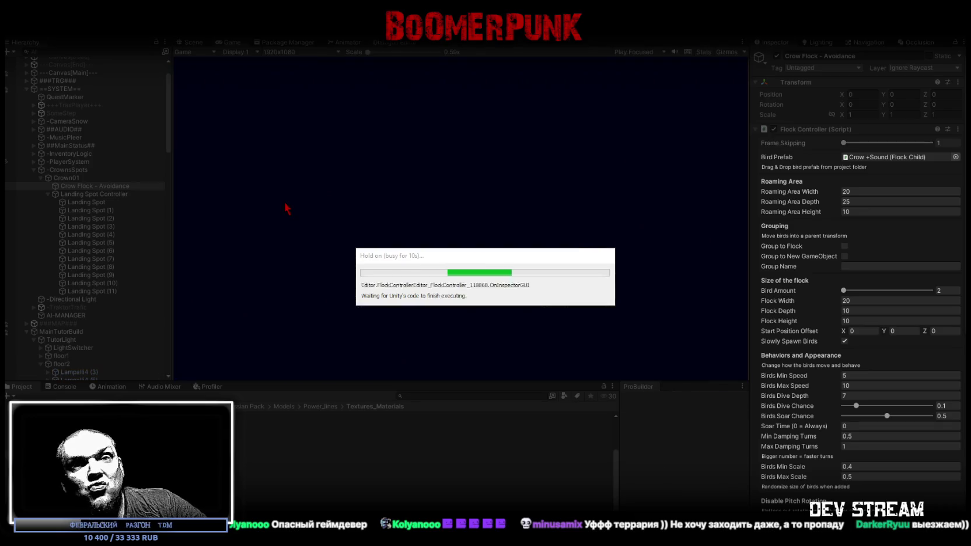
# - Frame a spawned Crow +Sound(Clone) bird close-up in the Scene view during play
pyautogui.scroll(-8, 94, 213)
pyautogui.scroll(-10, 94, 211)
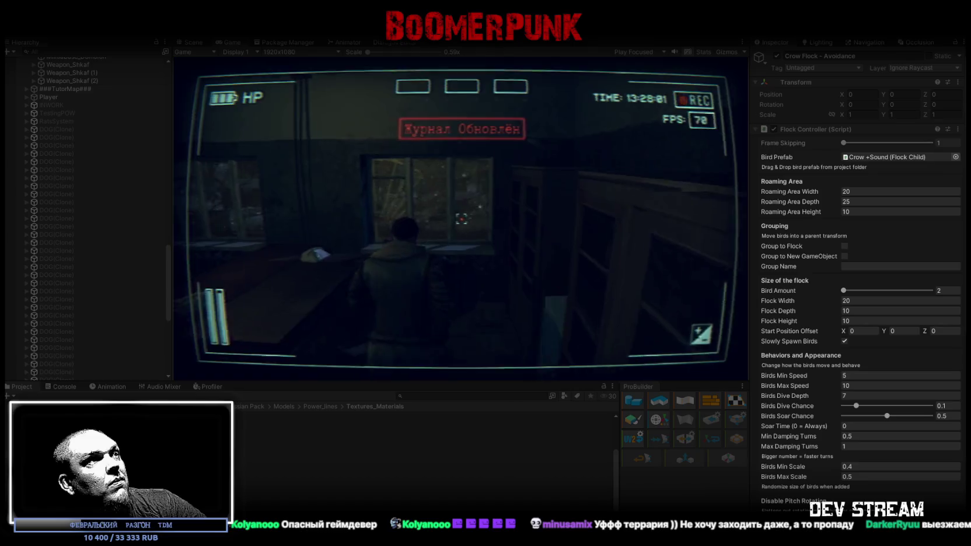
pyautogui.scroll(-10, 101, 295)
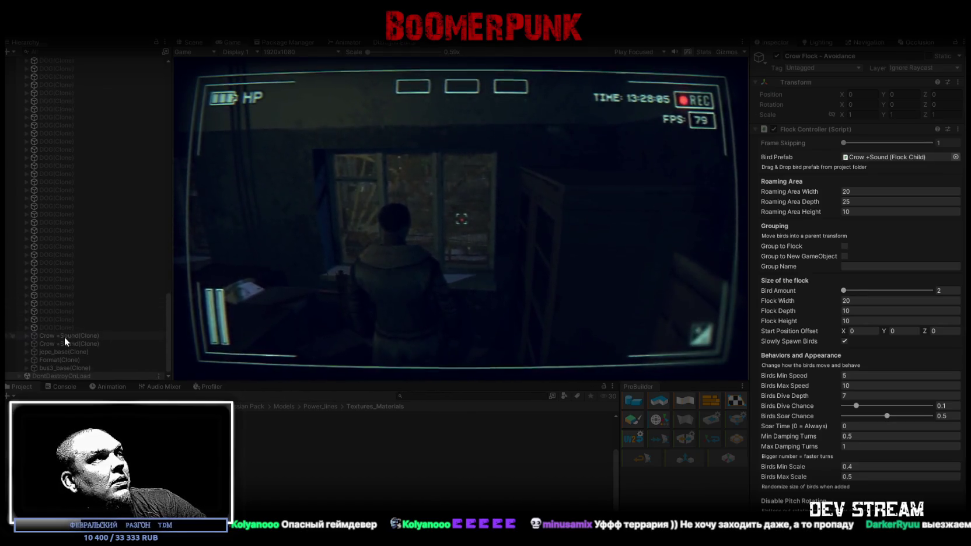
pyautogui.click(64, 336)
pyautogui.click(194, 42)
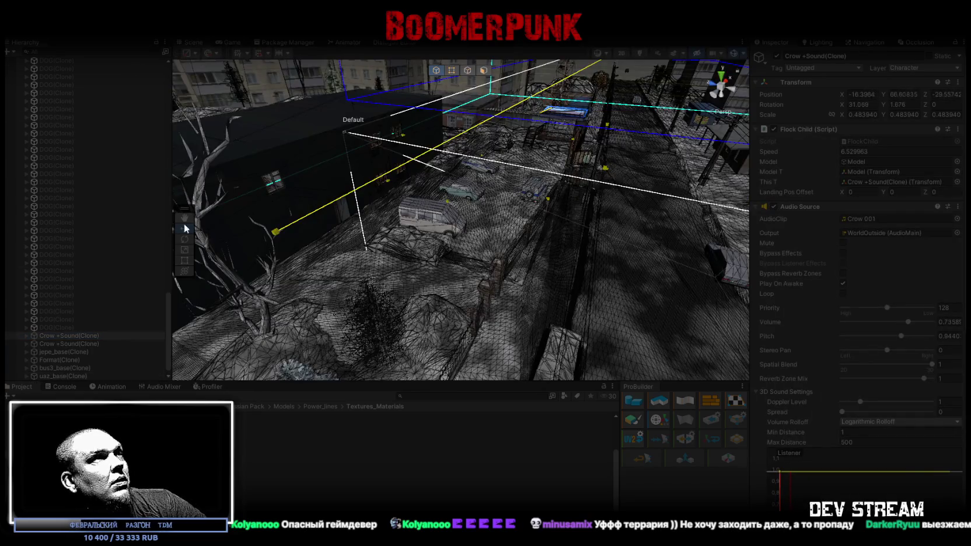
pyautogui.click(67, 343)
pyautogui.doubleClick(68, 336)
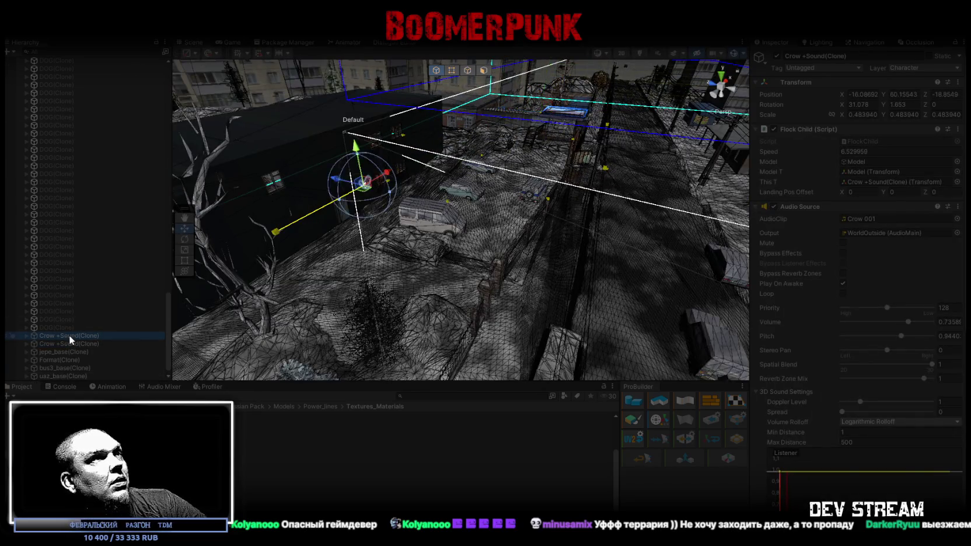